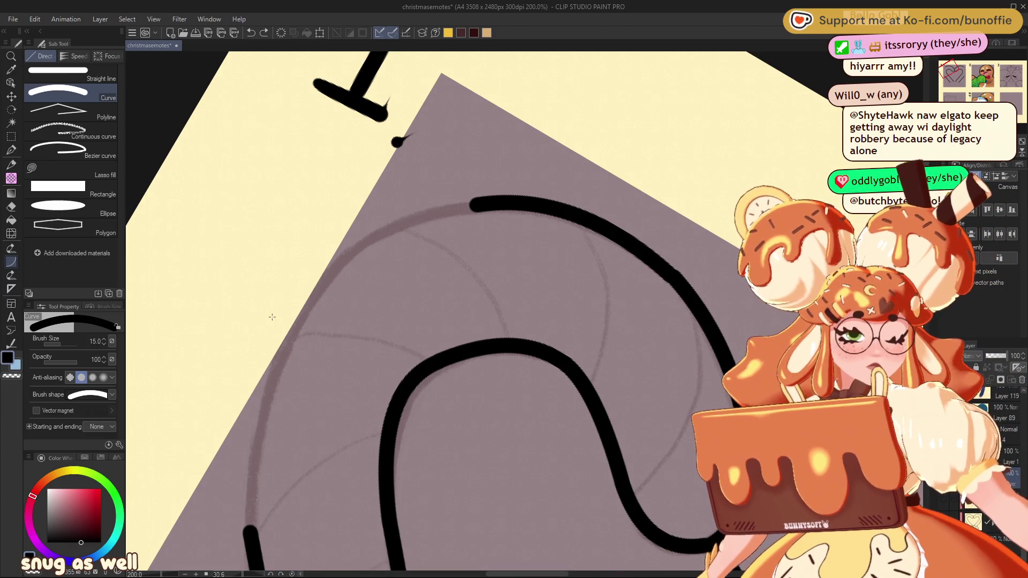
Draw and commit curved outline strokes down the cane's outer left edge
left_click_drag(316, 293, 478, 204)
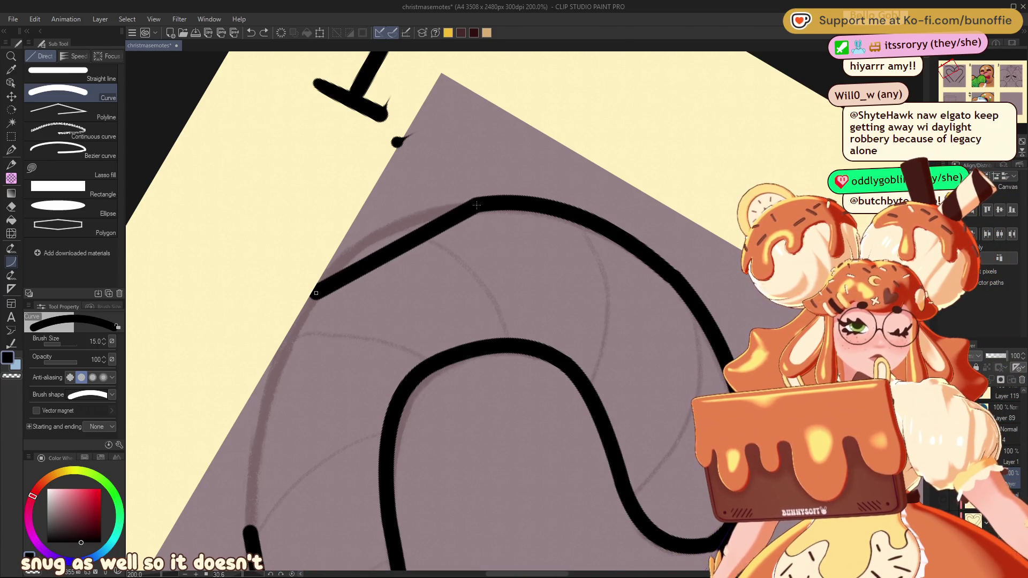
left_click(364, 209)
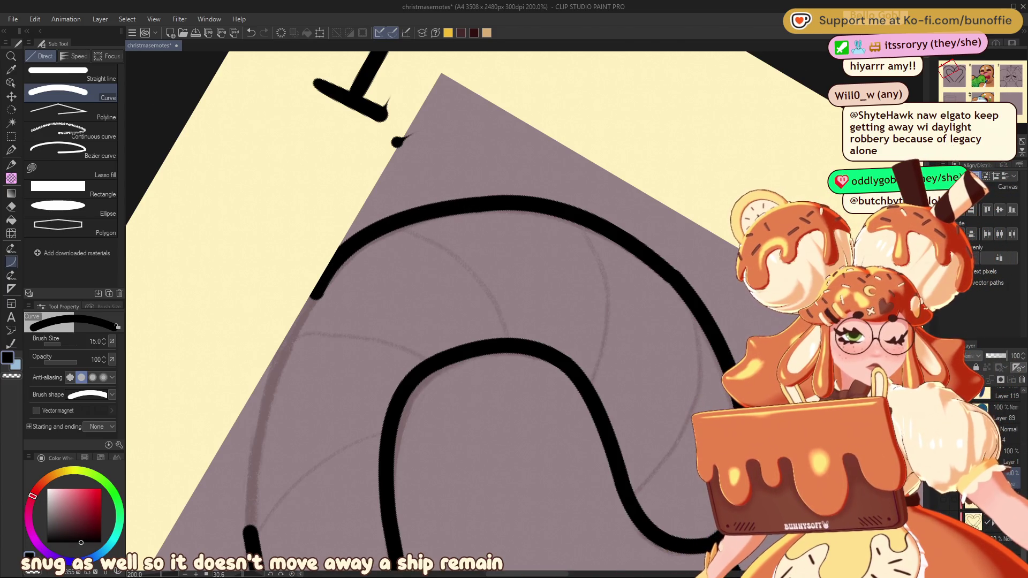
left_click_drag(664, 535, 534, 511)
left_click_drag(952, 70, 950, 70)
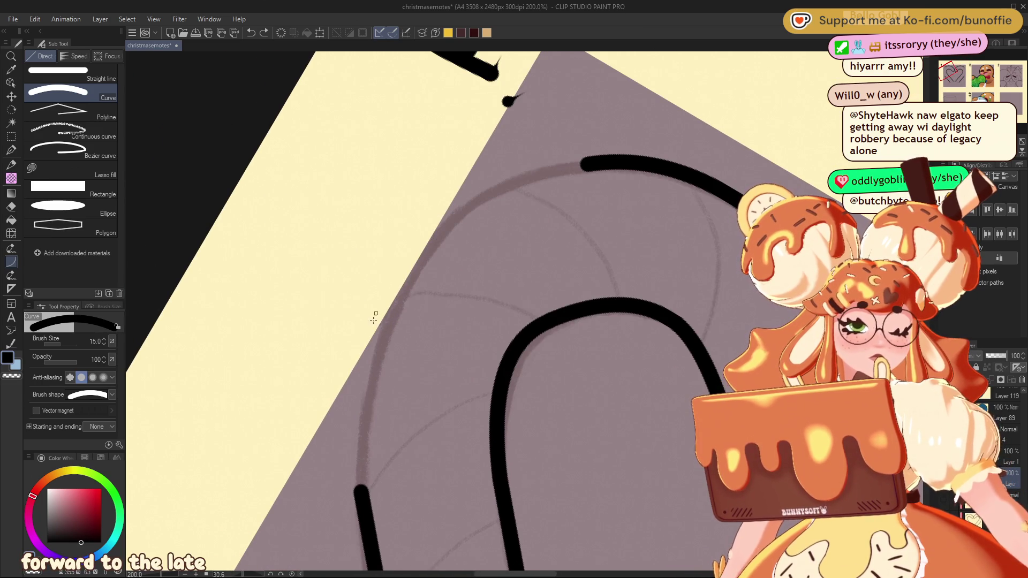
left_click_drag(375, 314, 362, 491)
left_click(345, 368)
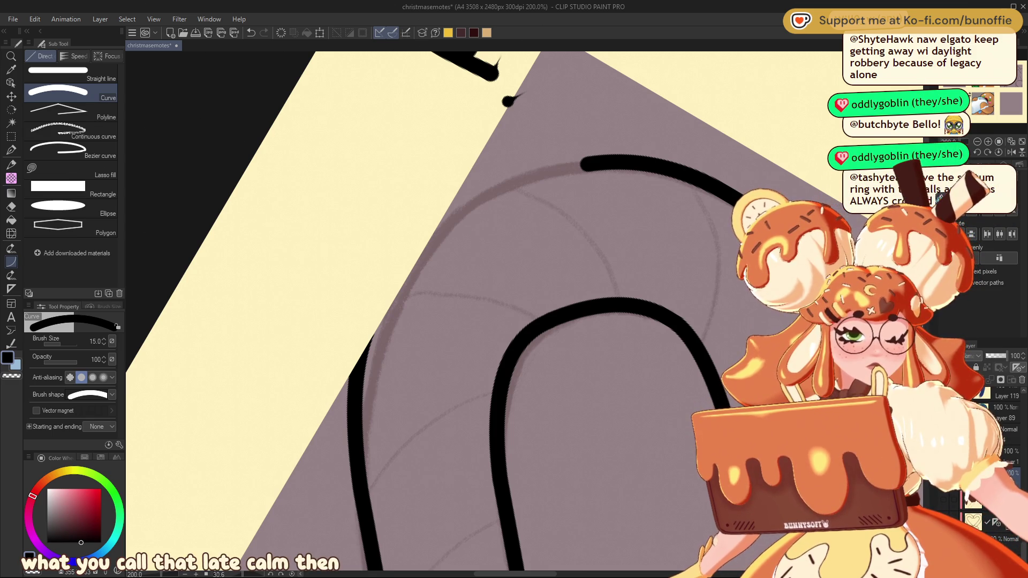
Try curves extending the left outline up toward the top arc, undoing the failed ones
left_click_drag(378, 310, 369, 338)
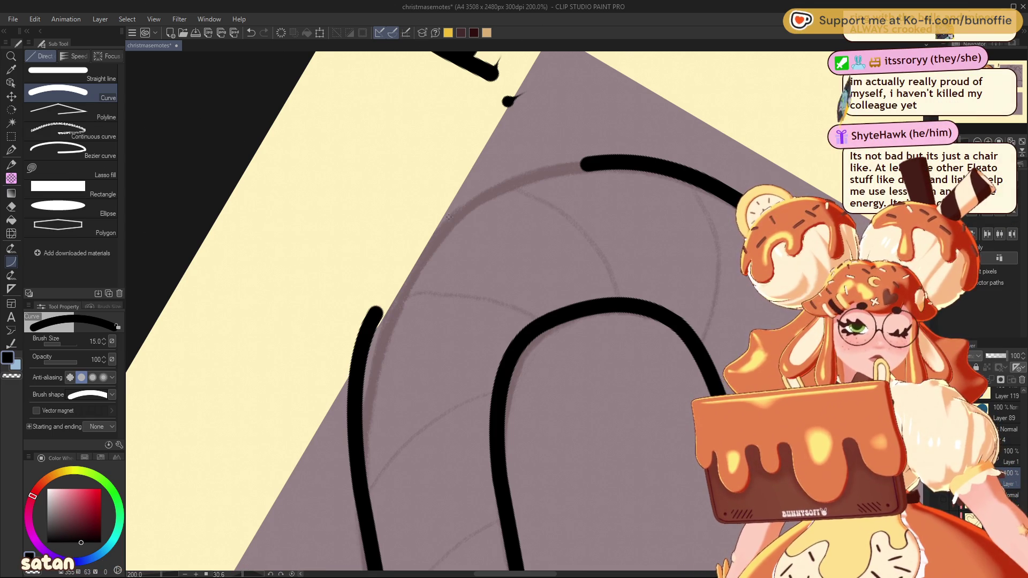
left_click_drag(445, 217, 378, 319)
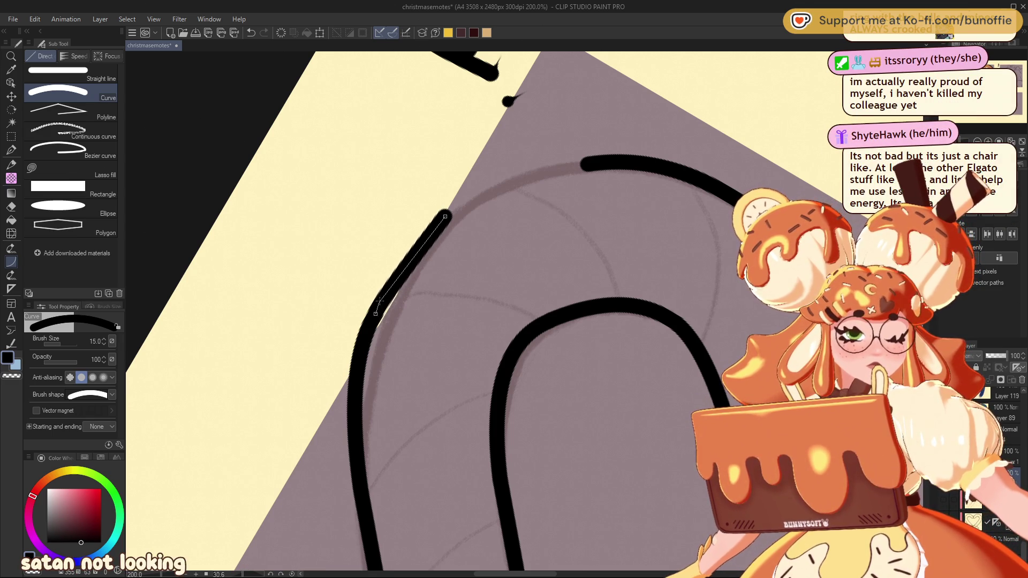
left_click(413, 268)
key("ctrl+z")
left_click_drag(459, 211, 375, 316)
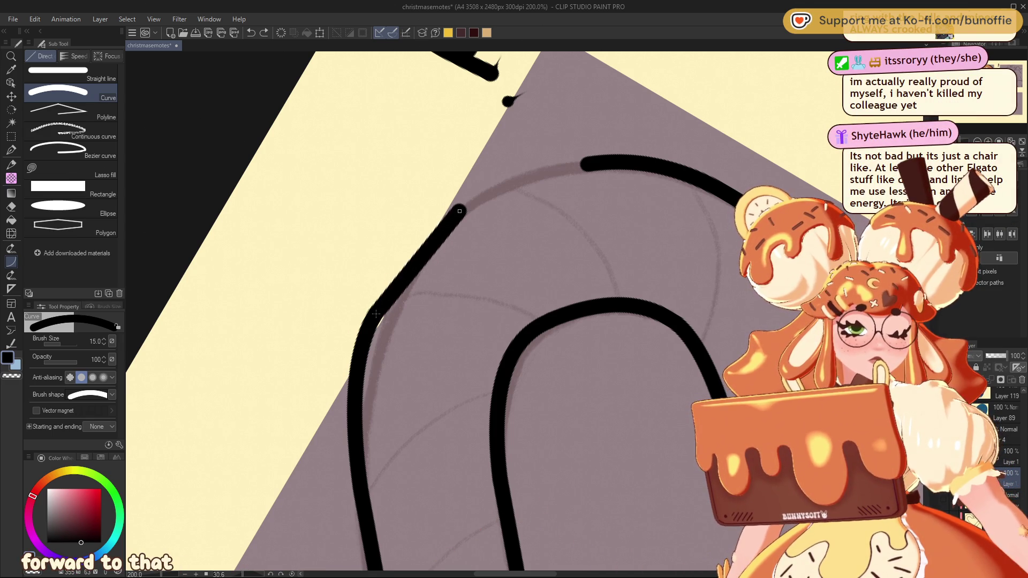
left_click(390, 277)
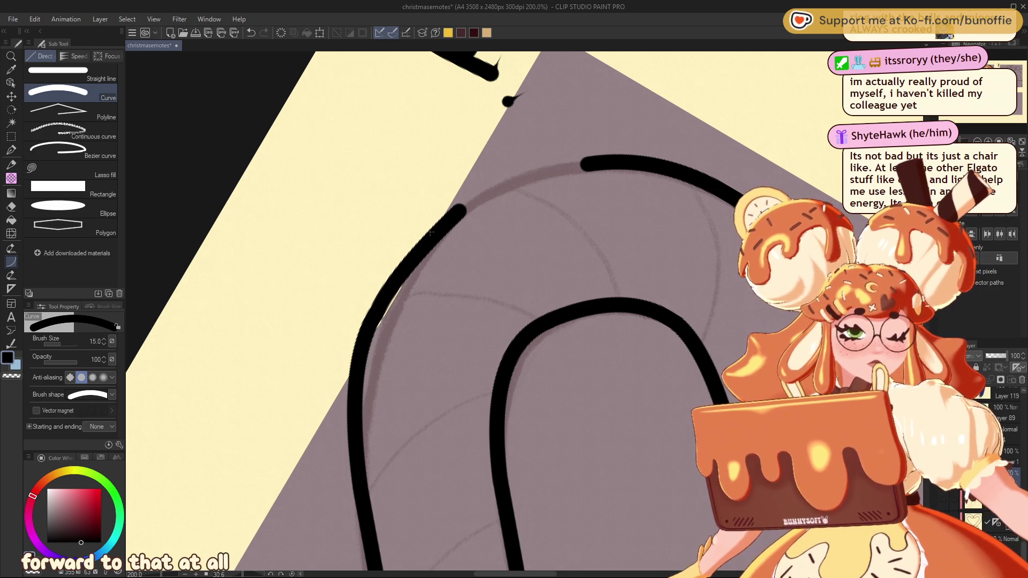
key("ctrl+z")
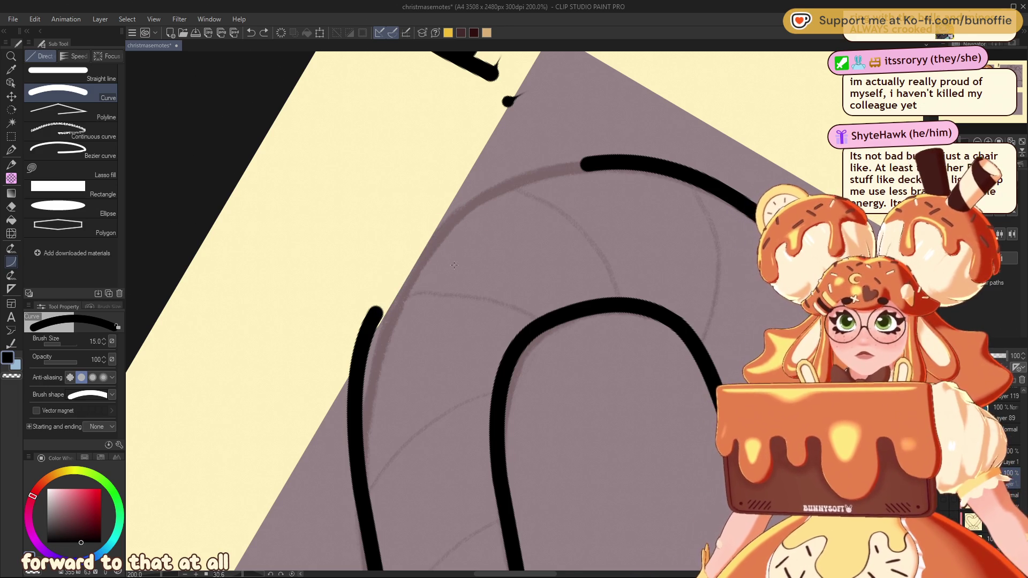
left_click_drag(399, 275, 378, 312)
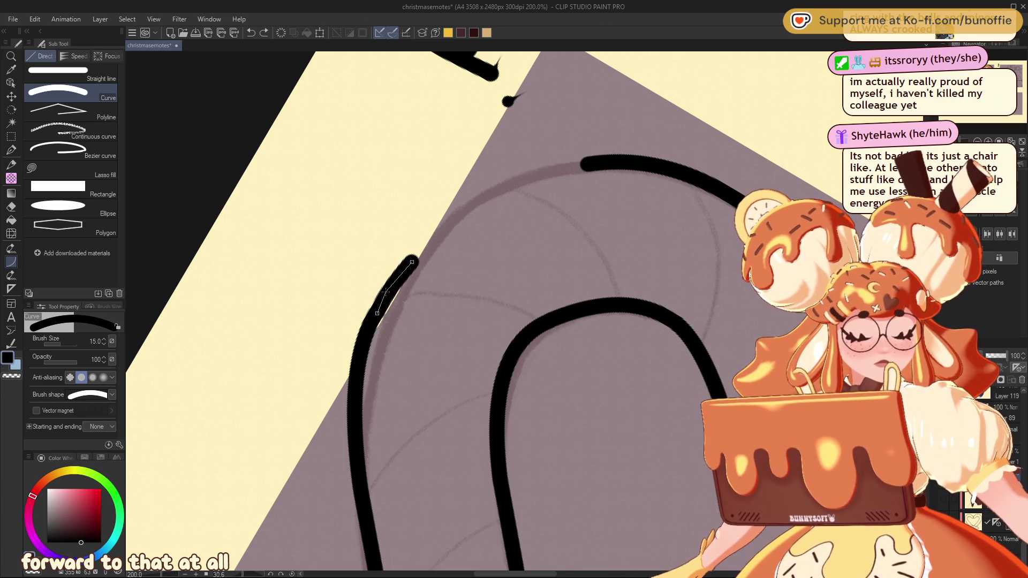
key("ctrl+z")
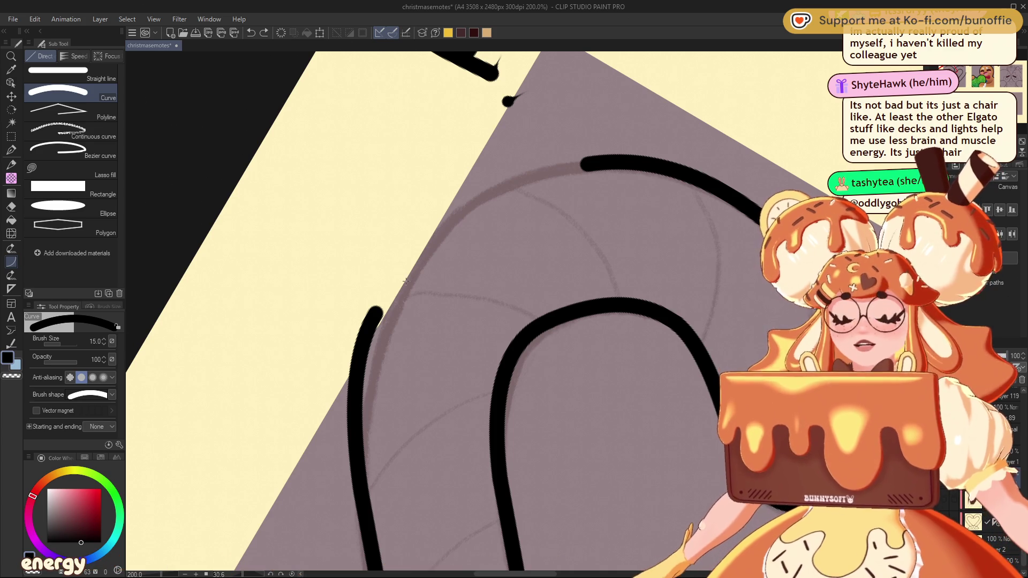
Try a curve extending the top arc leftward, undoing both attempts
left_click_drag(482, 195, 590, 164)
left_click(517, 170)
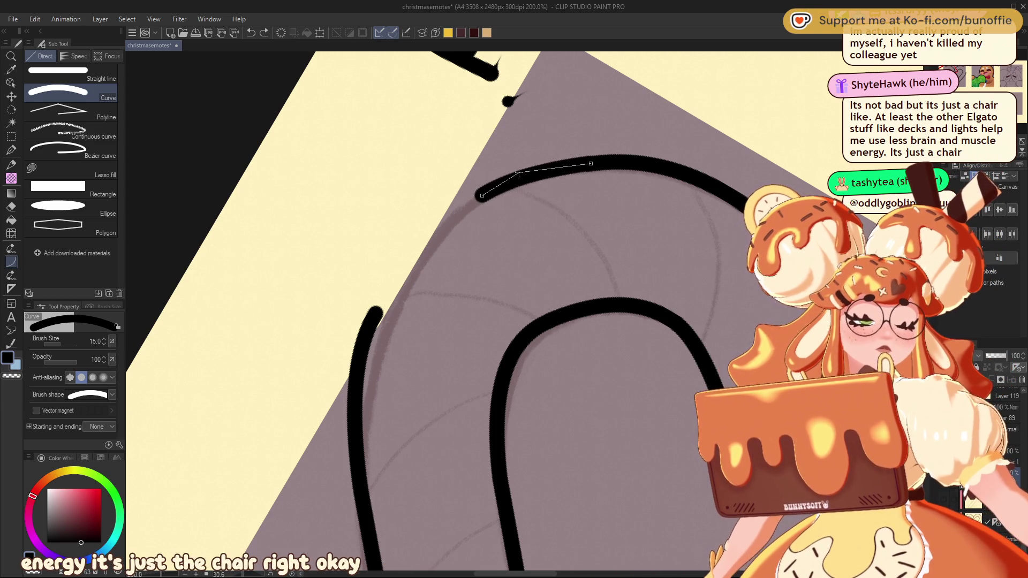
key("ctrl+z")
left_click_drag(495, 192, 581, 167)
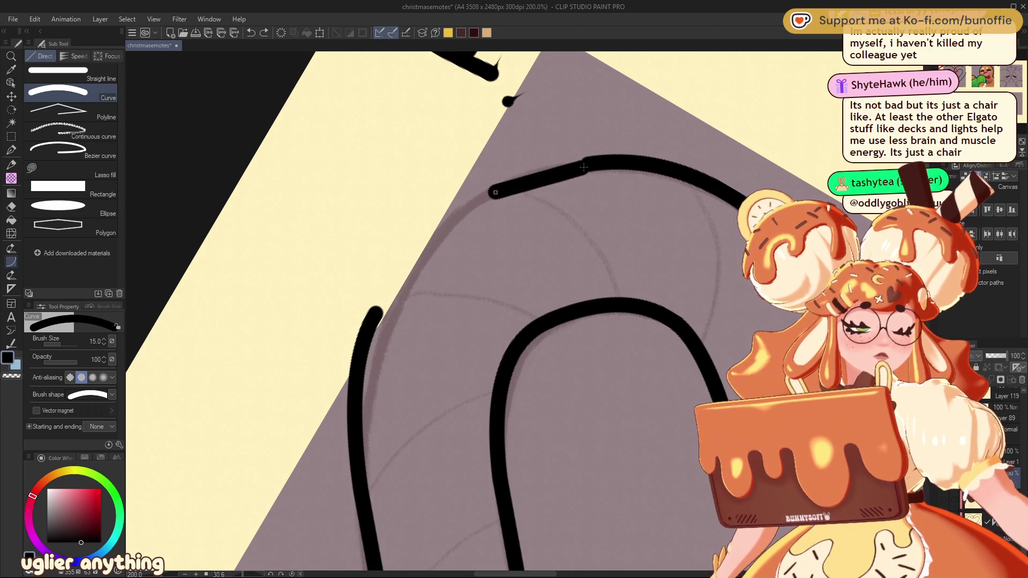
left_click(531, 169)
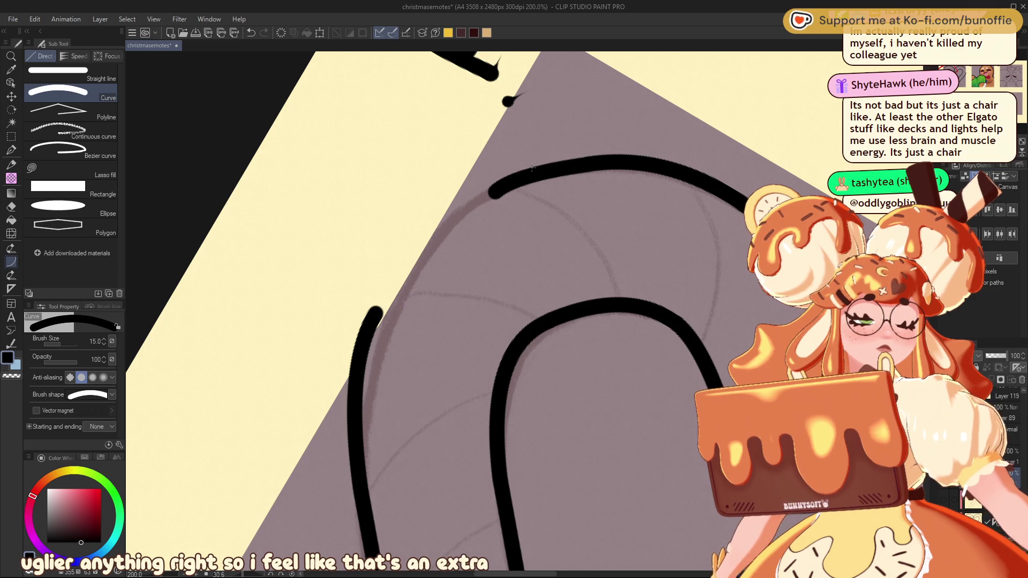
key("ctrl+z")
Retry the upward curve from the left edge several times, undoing each one
left_click_drag(438, 226, 374, 316)
left_click(375, 316)
key("ctrl+z")
mouse_move(449, 221)
left_mouse_down()
mouse_move(396, 274)
mouse_move(376, 314)
left_mouse_up()
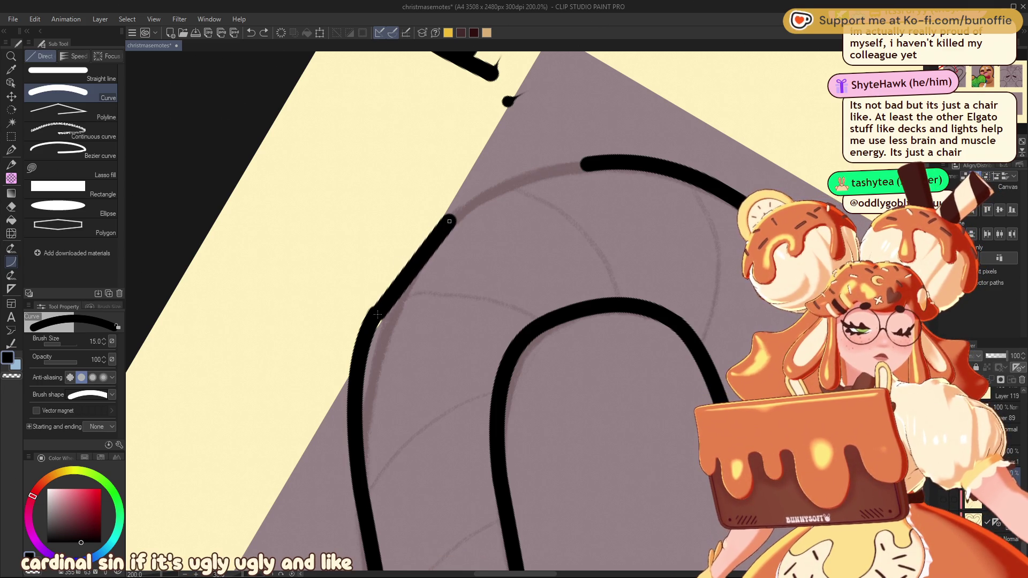
left_click(394, 280)
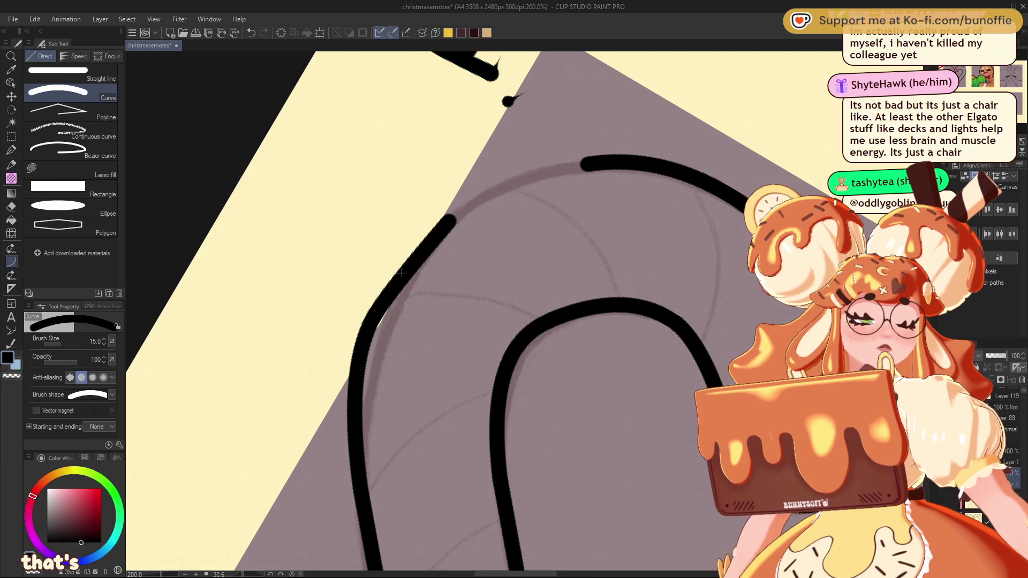
key("ctrl+z")
mouse_move(435, 220)
left_mouse_down()
mouse_move(365, 317)
mouse_move(367, 330)
left_mouse_up()
left_click(400, 260)
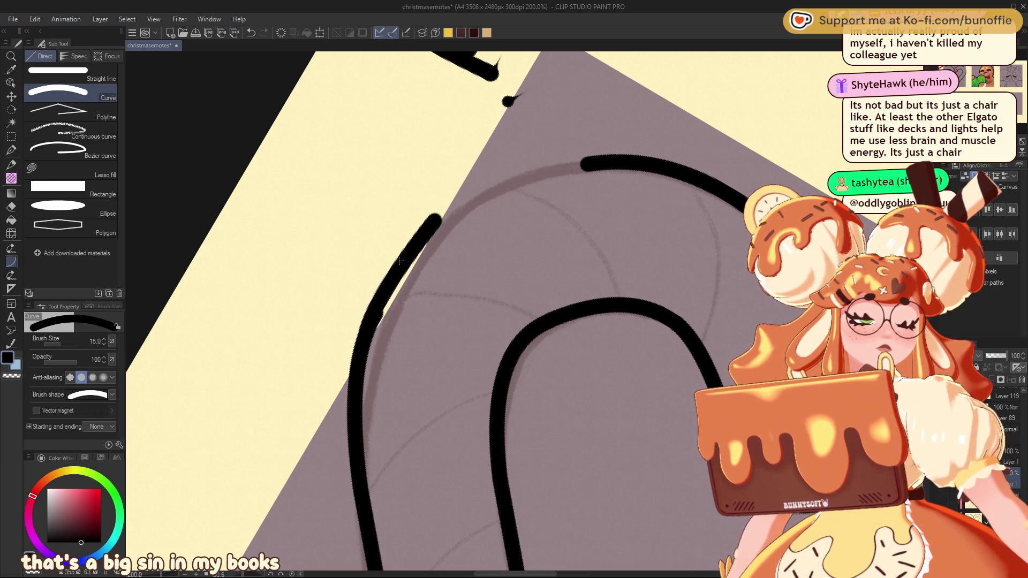
key("ctrl+z")
key("ctrl+z")
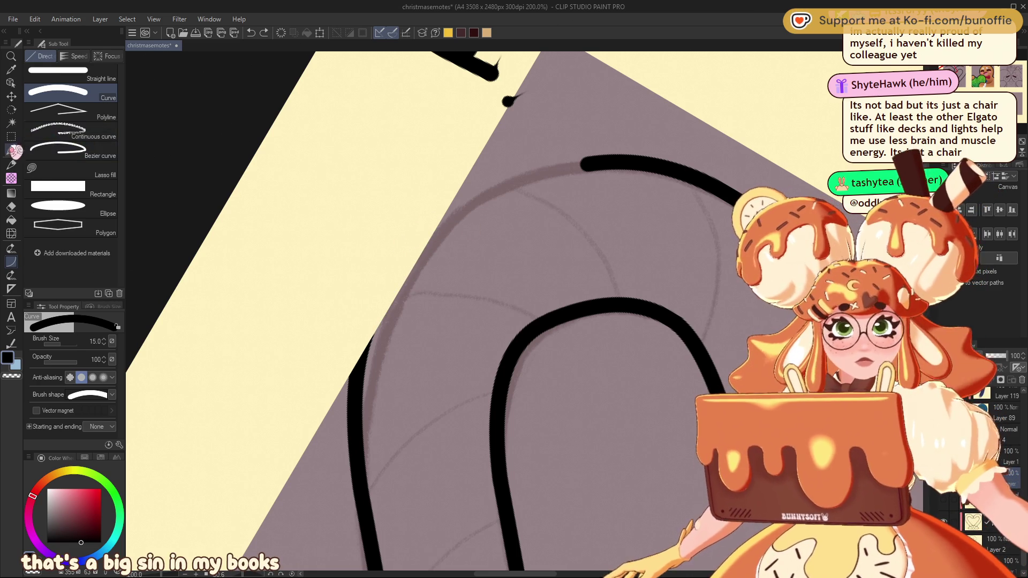
Switch to the G-pen and try strokes linking the top arc to the left line, undoing them
left_click(10, 150)
left_click_drag(379, 311, 351, 374)
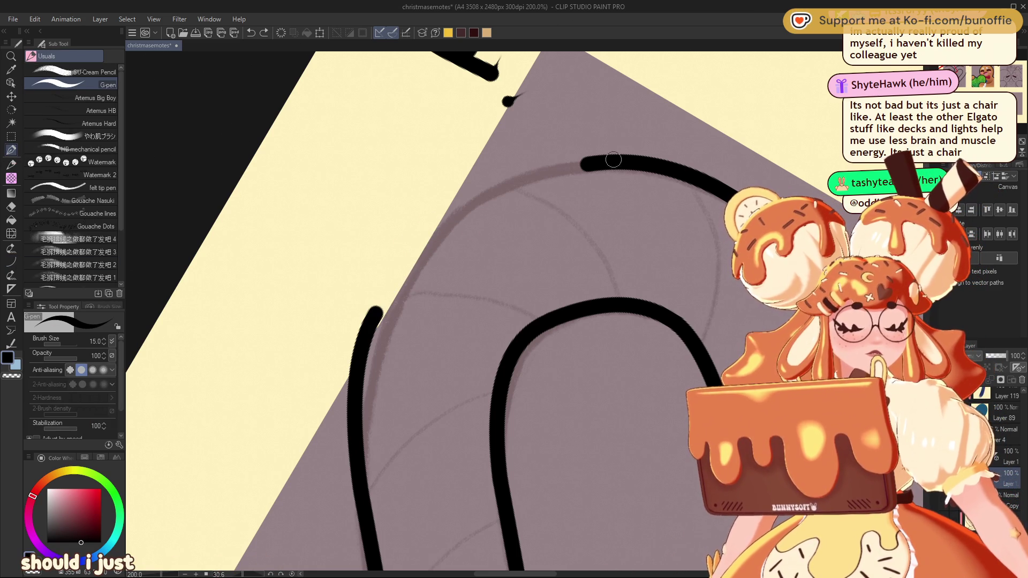
mouse_move(598, 161)
left_mouse_down()
mouse_move(491, 199)
mouse_move(364, 324)
mouse_move(356, 421)
left_mouse_up()
key("ctrl+z")
mouse_move(613, 162)
left_mouse_down()
mouse_move(435, 236)
mouse_move(361, 353)
left_mouse_up()
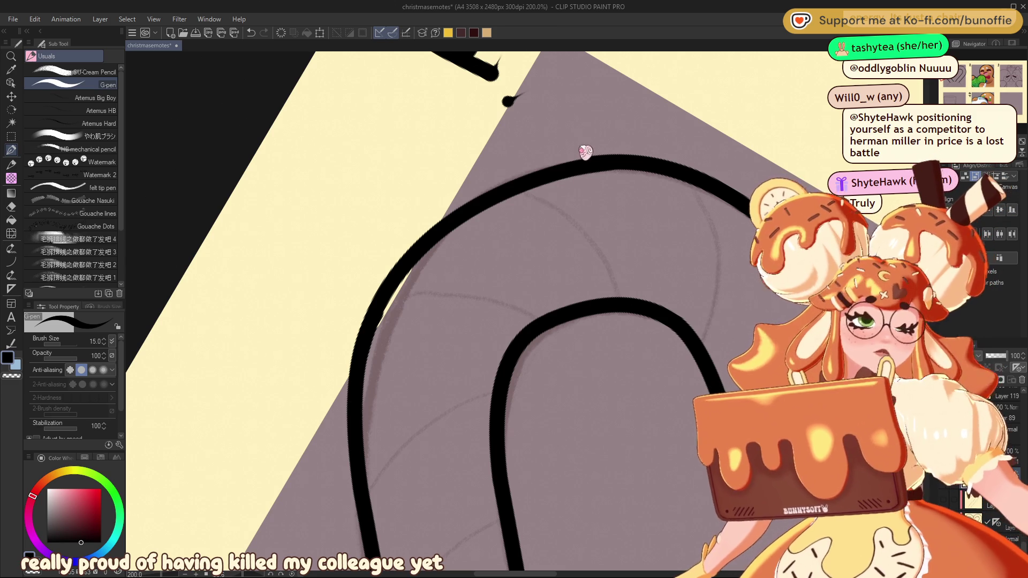
key("ctrl+z")
left_click_drag(595, 163, 492, 203)
key("ctrl+z")
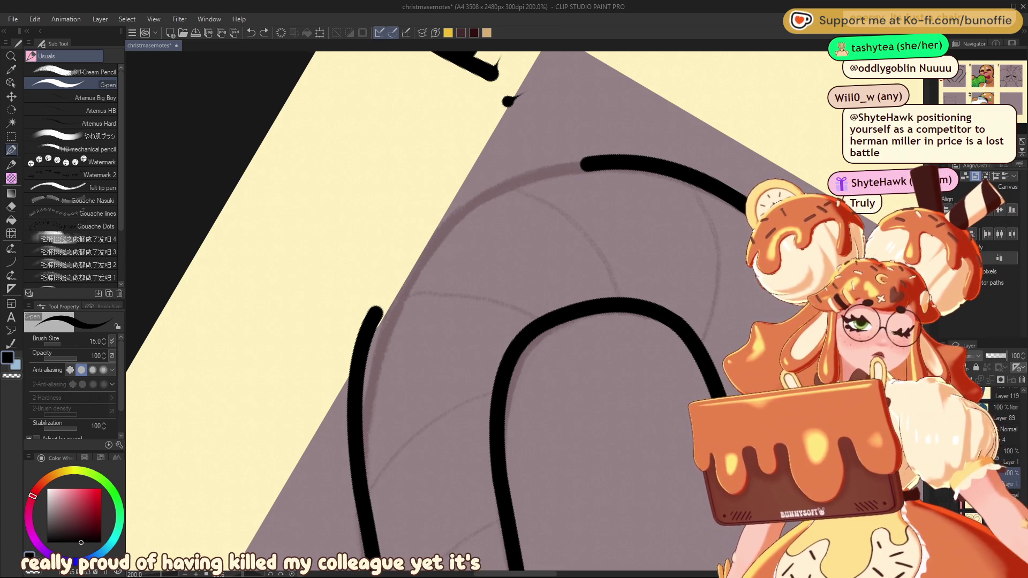
mouse_move(374, 315)
left_mouse_down()
mouse_move(415, 260)
mouse_move(511, 182)
mouse_move(597, 162)
mouse_move(540, 175)
mouse_move(409, 265)
mouse_move(375, 343)
left_mouse_up()
key("ctrl+z")
key("ctrl+z")
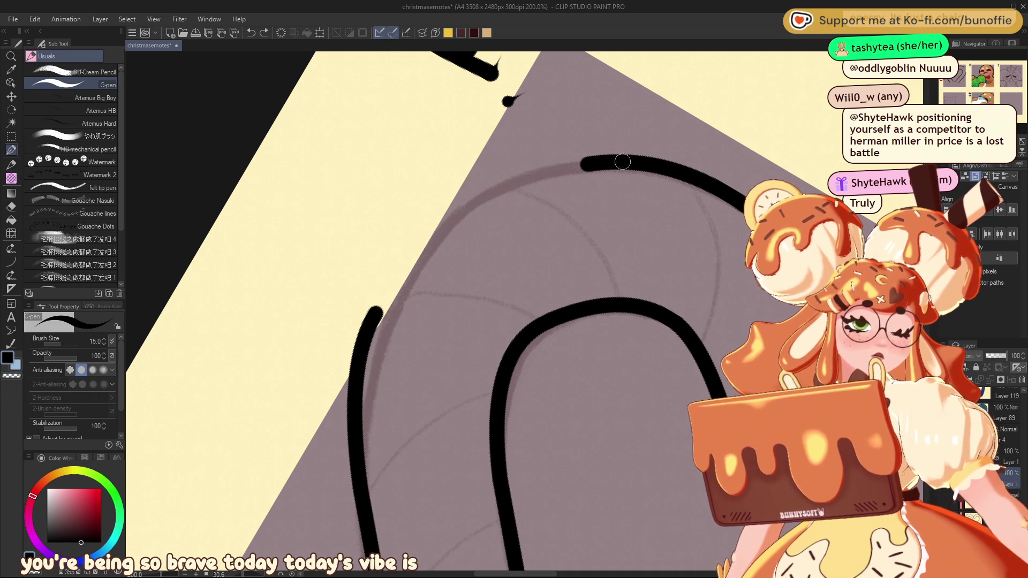
Redraw the joining curve from the top arc down the left side until it is smooth
mouse_move(610, 161)
left_mouse_down()
mouse_move(541, 170)
mouse_move(399, 267)
mouse_move(350, 412)
left_mouse_up()
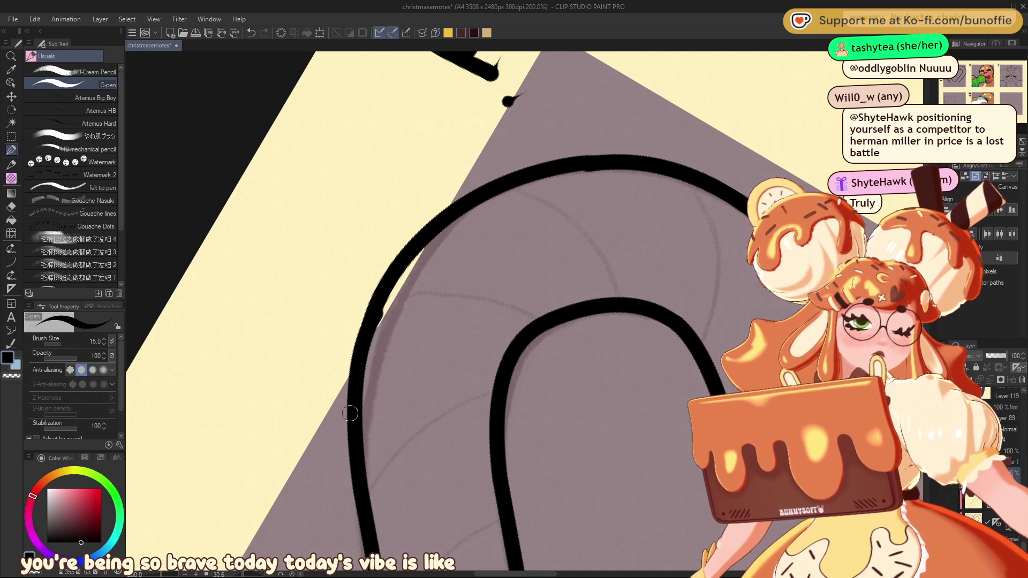
key("ctrl+z")
mouse_move(565, 168)
left_mouse_down()
mouse_move(374, 305)
mouse_move(354, 393)
left_mouse_up()
key("ctrl+z")
mouse_move(586, 165)
left_mouse_down()
mouse_move(428, 248)
mouse_move(356, 385)
left_mouse_up()
key("ctrl+z")
mouse_move(604, 162)
left_mouse_down()
mouse_move(511, 192)
mouse_move(359, 337)
mouse_move(346, 412)
left_mouse_up()
key("ctrl+z")
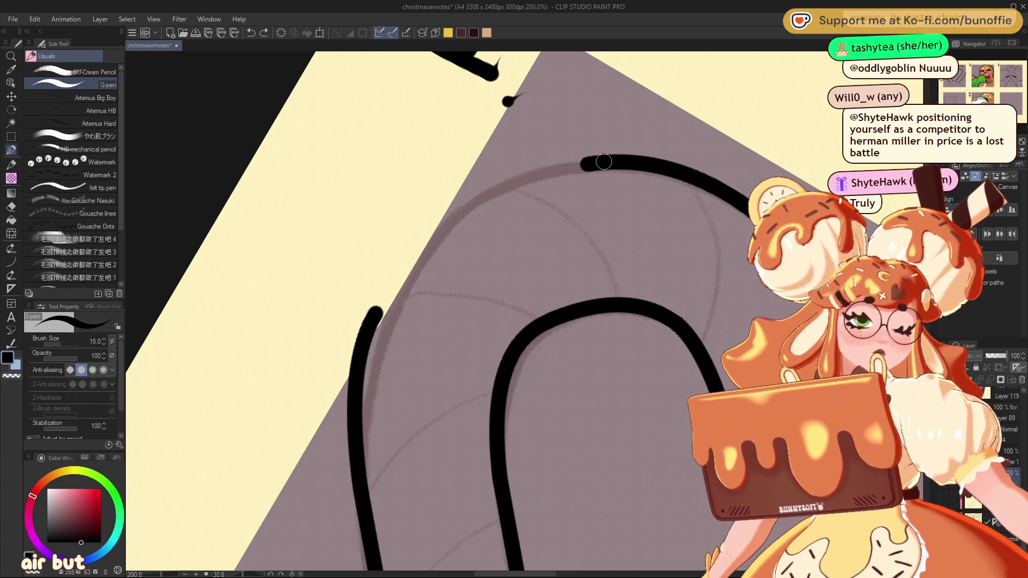
mouse_move(604, 162)
left_mouse_down()
mouse_move(450, 228)
mouse_move(346, 464)
left_mouse_up()
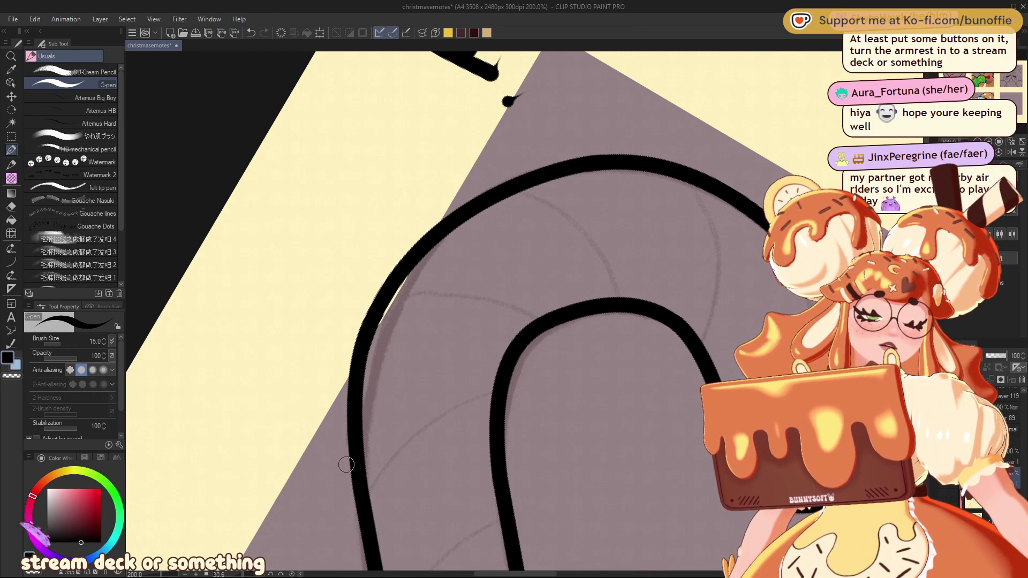
key("ctrl+z")
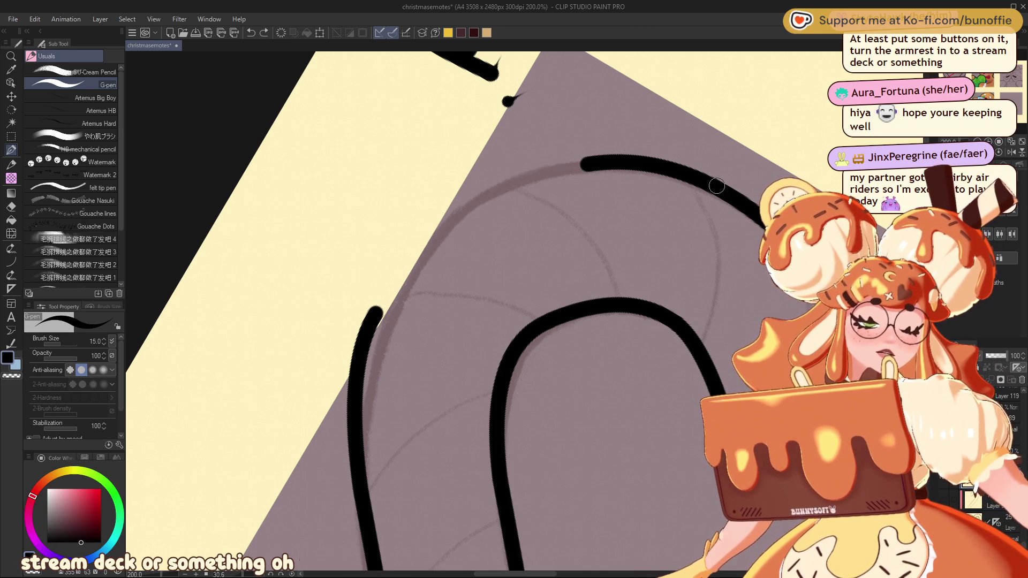
mouse_move(715, 184)
left_mouse_down()
mouse_move(642, 163)
mouse_move(482, 198)
mouse_move(369, 325)
mouse_move(350, 405)
left_mouse_up()
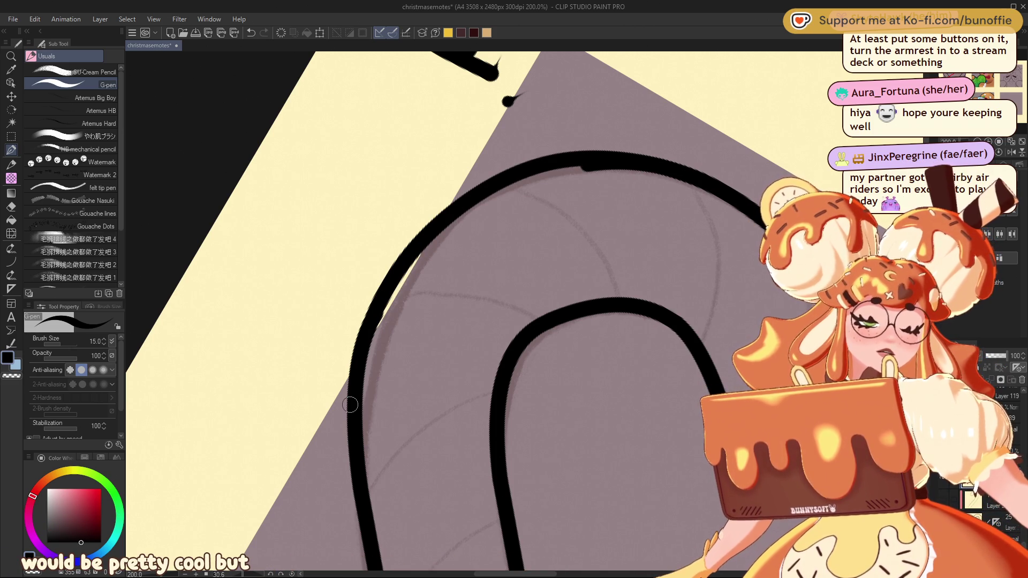
Erase the stray blob under the top curve and the left lobe's inner arch
key("e")
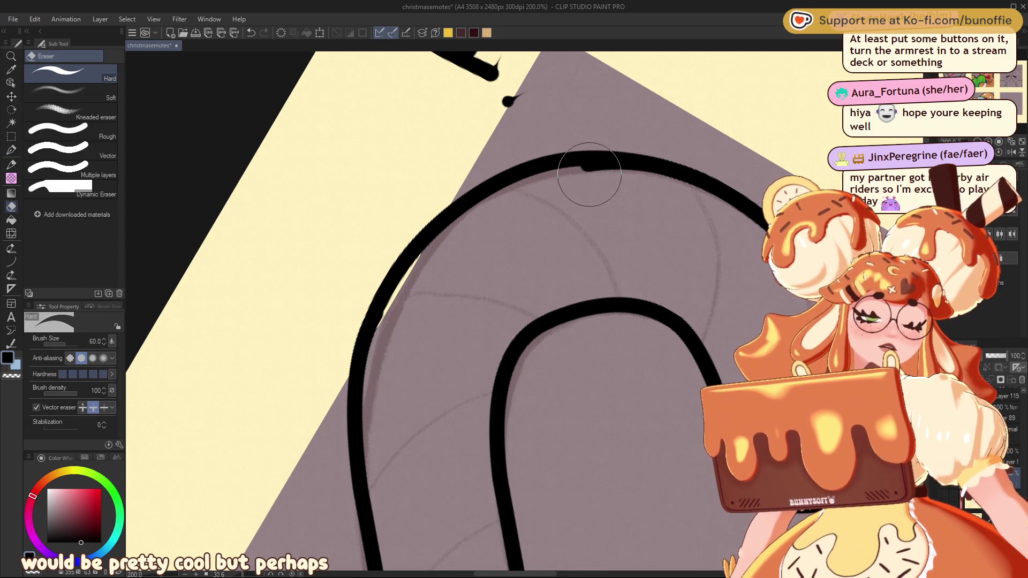
mouse_move(627, 174)
left_mouse_down()
mouse_move(594, 171)
mouse_move(663, 175)
left_mouse_up()
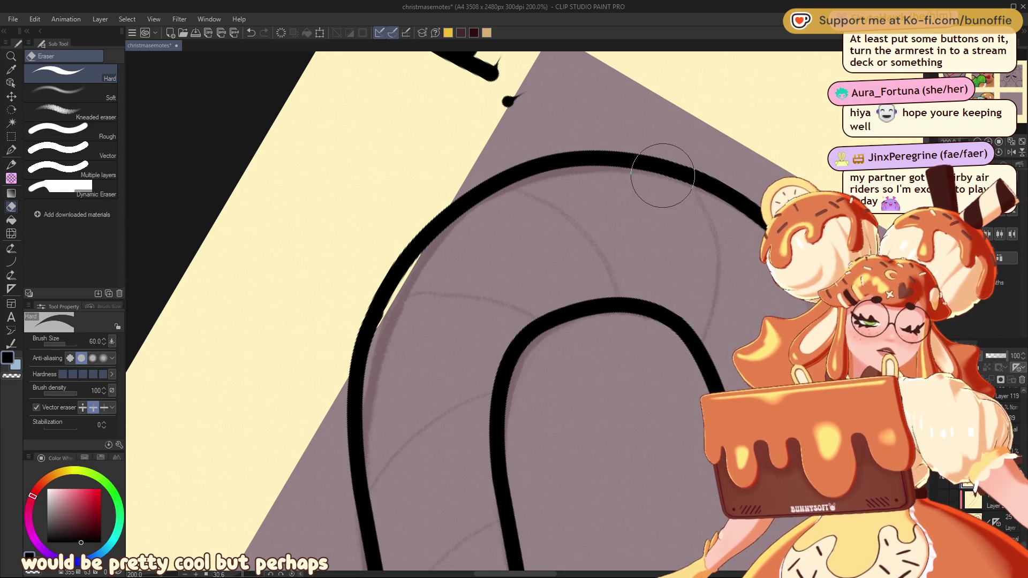
scroll(979, 86, "down", 4)
left_click_drag(996, 94, 969, 76)
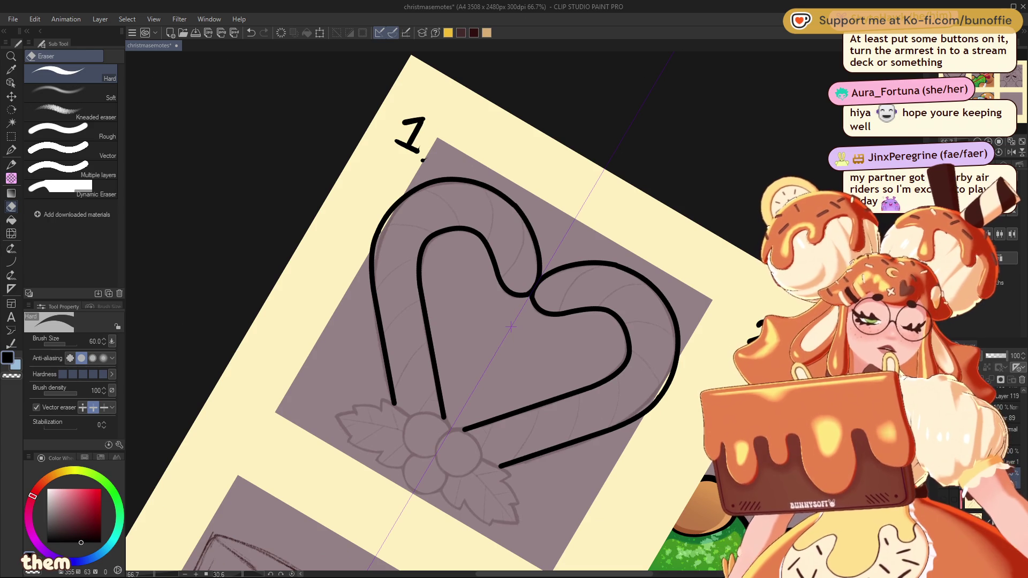
left_click_drag(971, 75, 968, 71)
left_click(481, 323)
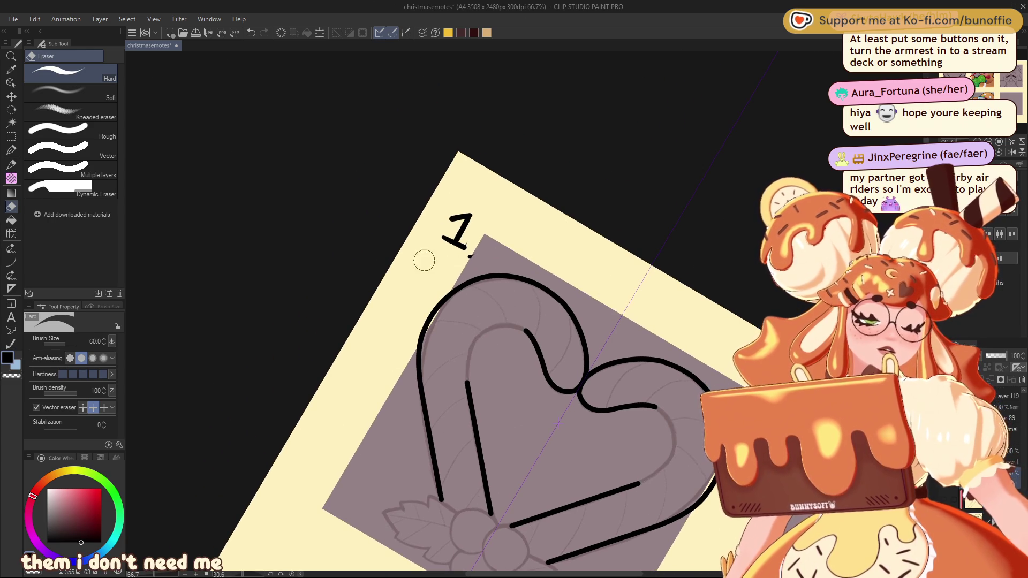
left_click(11, 150)
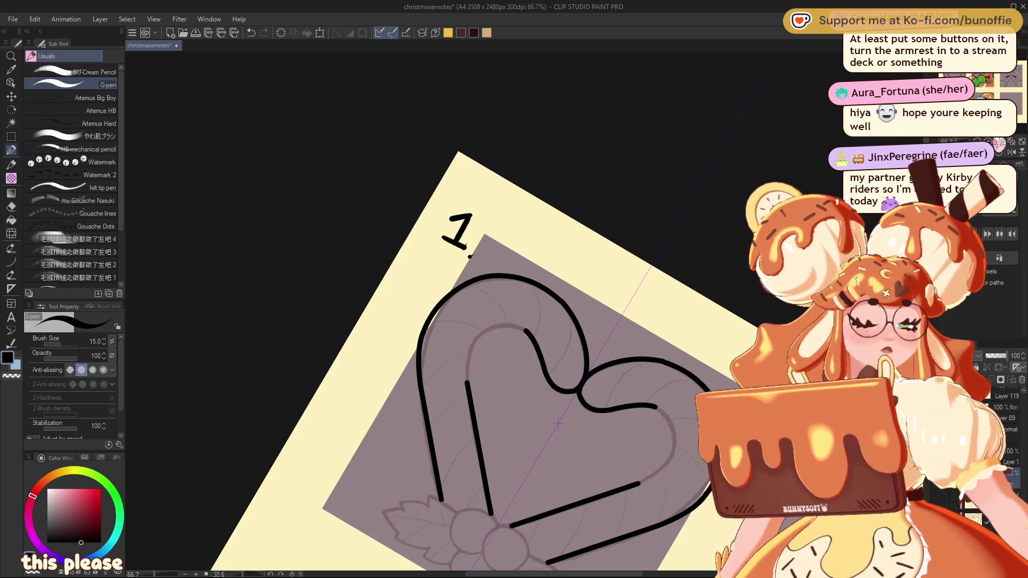
scroll(557, 423, "up", 5)
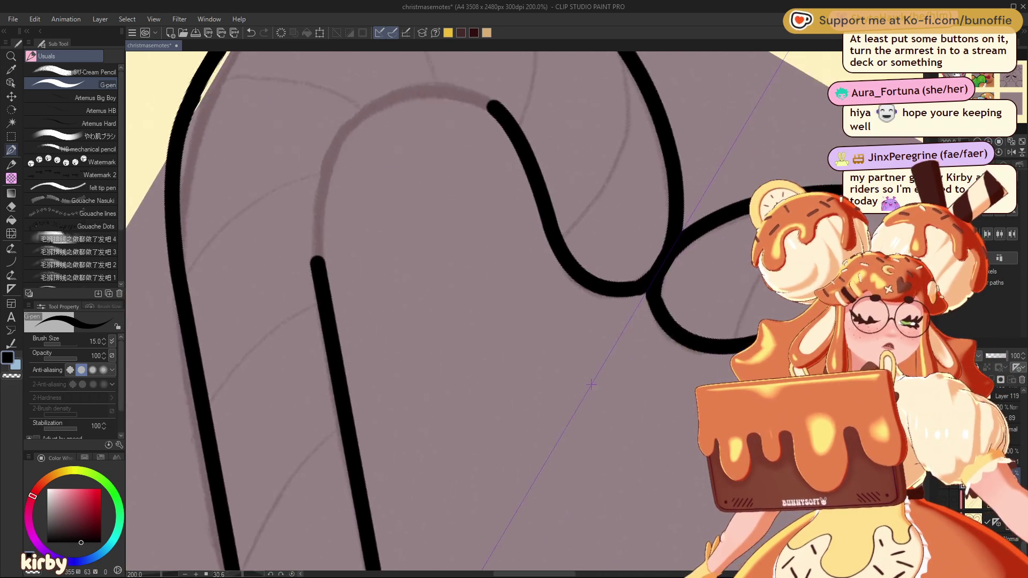
Try drawing the left lobe's inner arch from the right line, undoing each rough stroke
left_click_drag(591, 384, 666, 483)
mouse_move(572, 207)
left_mouse_down()
mouse_move(523, 187)
mouse_move(451, 213)
mouse_move(395, 286)
mouse_move(392, 363)
left_mouse_up()
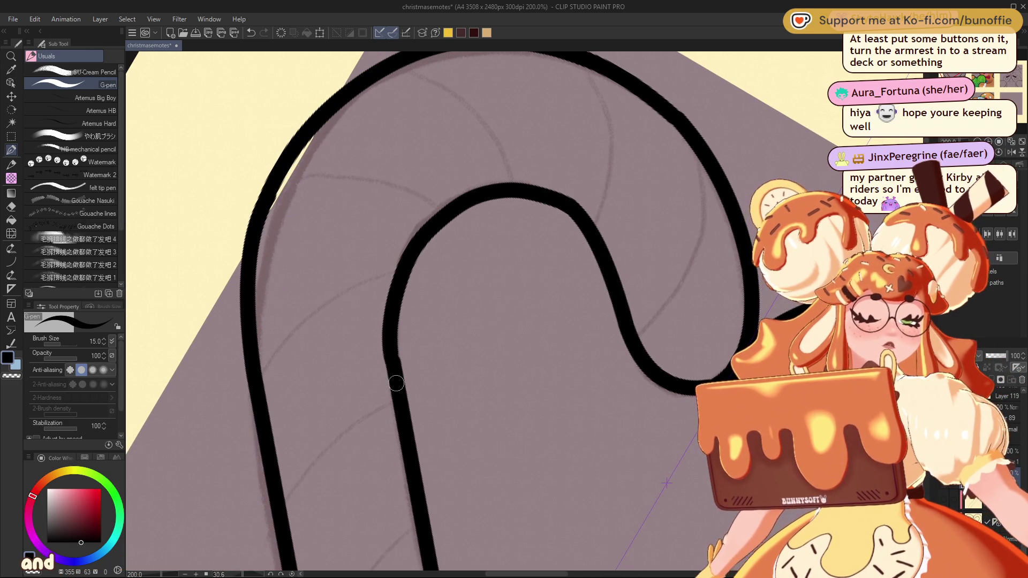
key("ctrl+z")
mouse_move(572, 203)
left_mouse_down()
mouse_move(535, 188)
mouse_move(411, 265)
mouse_move(394, 372)
left_mouse_up()
key("ctrl+z")
mouse_move(572, 210)
left_mouse_down()
mouse_move(538, 191)
mouse_move(431, 222)
mouse_move(394, 321)
mouse_move(393, 373)
left_mouse_up()
key("ctrl+z")
mouse_move(574, 205)
left_mouse_down()
mouse_move(536, 188)
mouse_move(433, 222)
mouse_move(392, 337)
mouse_move(394, 370)
left_mouse_up()
key("ctrl+z")
mouse_move(553, 194)
left_mouse_down()
mouse_move(434, 219)
mouse_move(399, 305)
mouse_move(394, 361)
mouse_move(406, 262)
mouse_move(506, 177)
mouse_move(582, 208)
left_mouse_up()
key("ctrl+z")
key("ctrl+z")
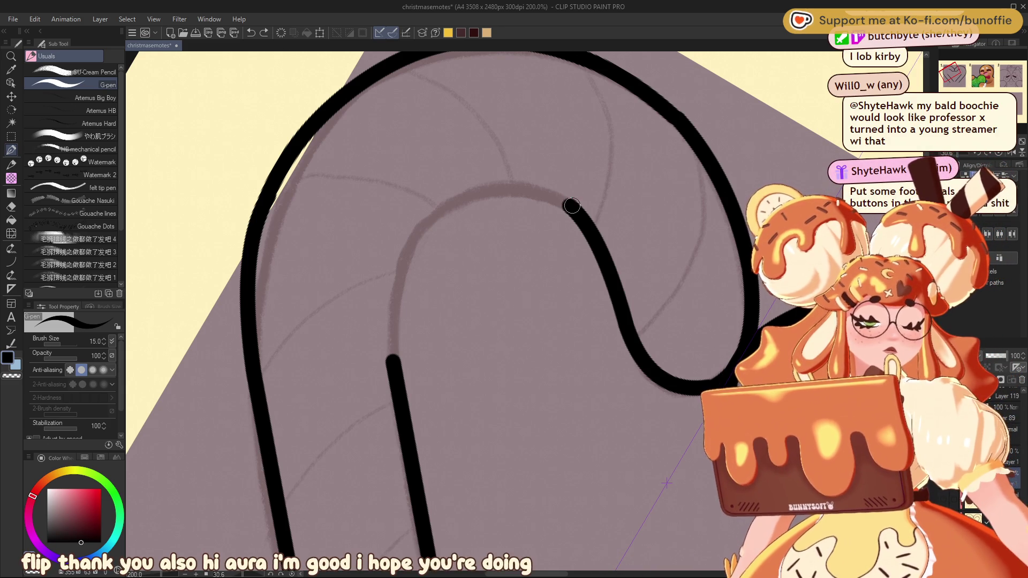
Retry the arch over the top and down to the lower left line, undoing rejected strokes
mouse_move(545, 197)
left_mouse_down()
mouse_move(440, 210)
mouse_move(396, 281)
mouse_move(393, 332)
left_mouse_up()
key("ctrl+z")
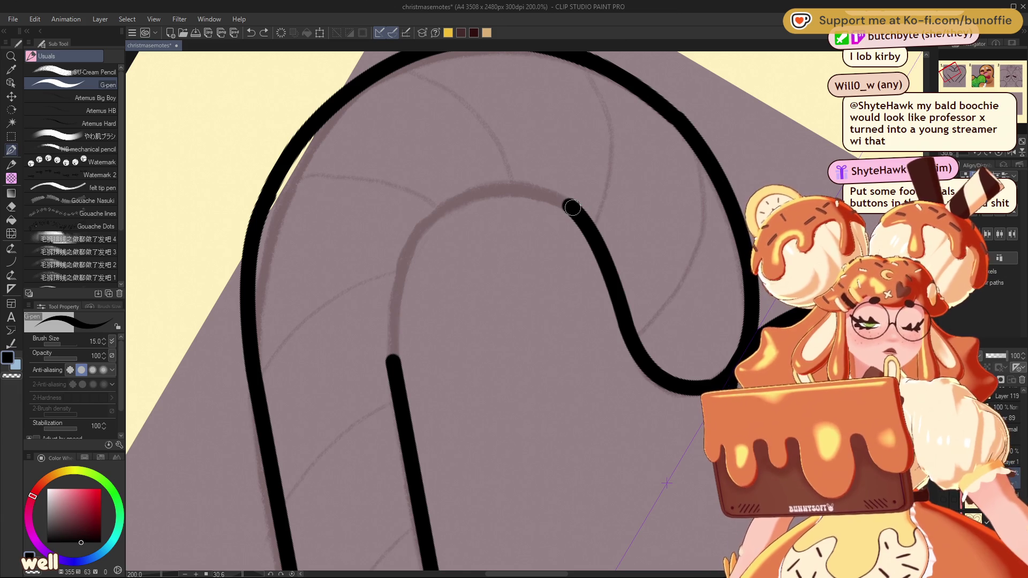
mouse_move(568, 205)
left_mouse_down()
mouse_move(473, 197)
mouse_move(388, 289)
mouse_move(393, 356)
left_mouse_up()
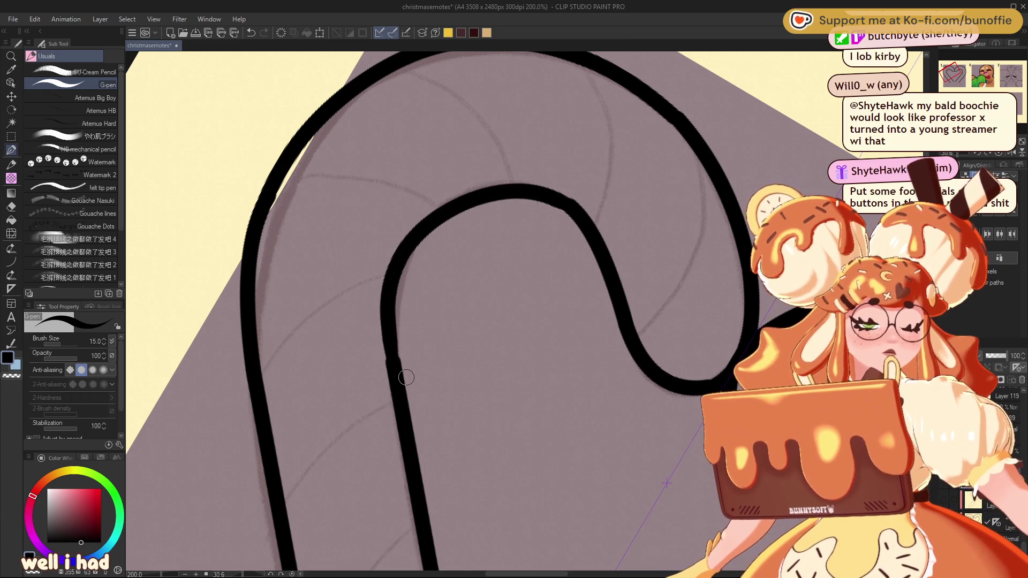
key("ctrl+z")
mouse_move(570, 206)
left_mouse_down()
mouse_move(520, 184)
mouse_move(410, 243)
mouse_move(386, 330)
mouse_move(406, 389)
left_mouse_up()
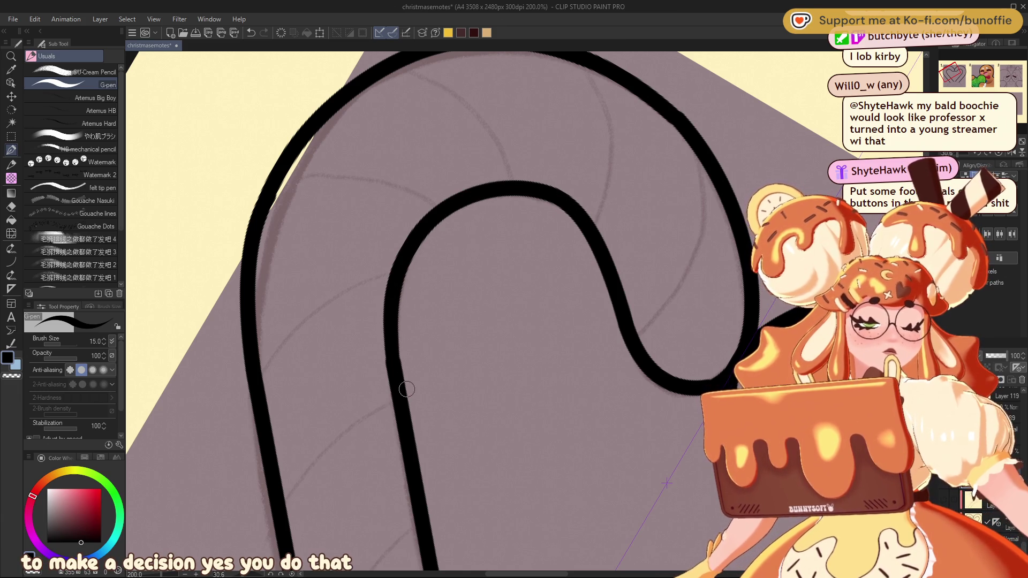
key("ctrl+z")
mouse_move(571, 208)
left_mouse_down()
mouse_move(514, 186)
mouse_move(408, 246)
mouse_move(390, 341)
left_mouse_up()
key("ctrl+z")
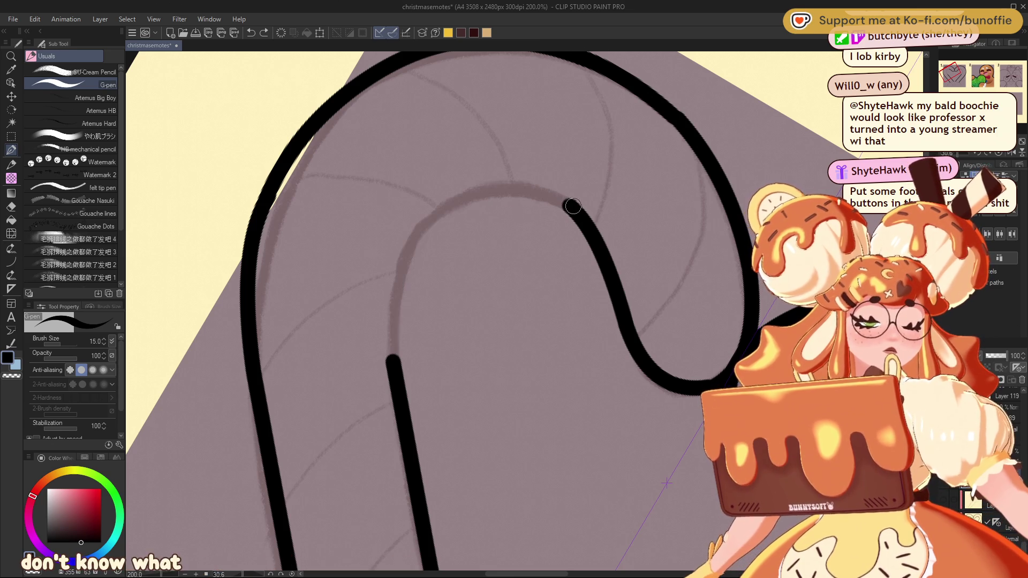
mouse_move(573, 203)
left_mouse_down()
mouse_move(500, 188)
mouse_move(417, 236)
mouse_move(392, 368)
mouse_move(388, 322)
mouse_move(431, 220)
mouse_move(540, 187)
mouse_move(571, 204)
left_mouse_up()
key("ctrl+z")
key("ctrl+z")
Draw the arch upward from the left line's end until it joins the right line
mouse_move(393, 364)
left_mouse_down()
mouse_move(413, 236)
mouse_move(504, 194)
mouse_move(556, 199)
left_mouse_up()
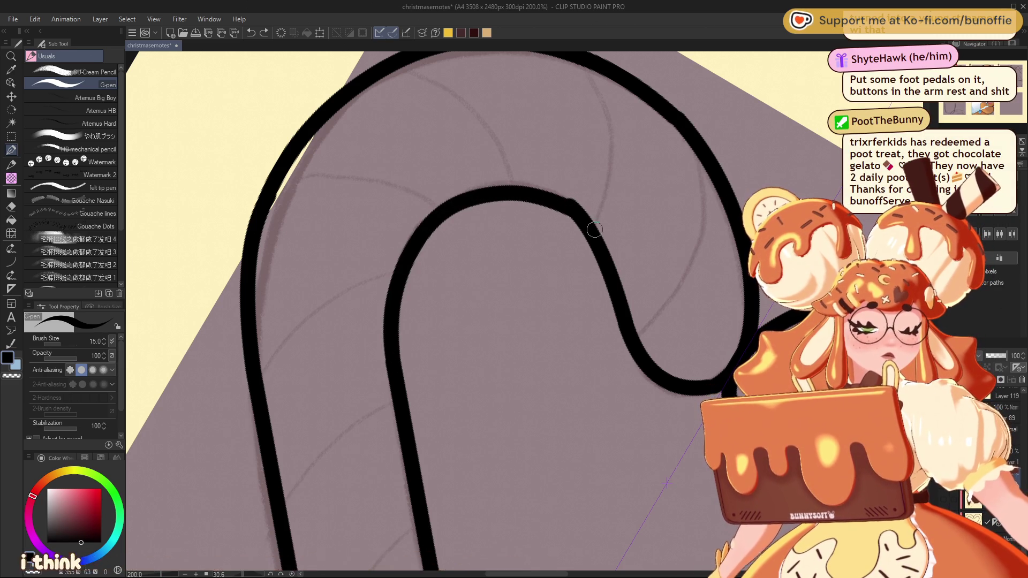
key("ctrl+z")
mouse_move(393, 363)
left_mouse_down()
mouse_move(417, 242)
mouse_move(550, 194)
left_mouse_up()
key("ctrl+z")
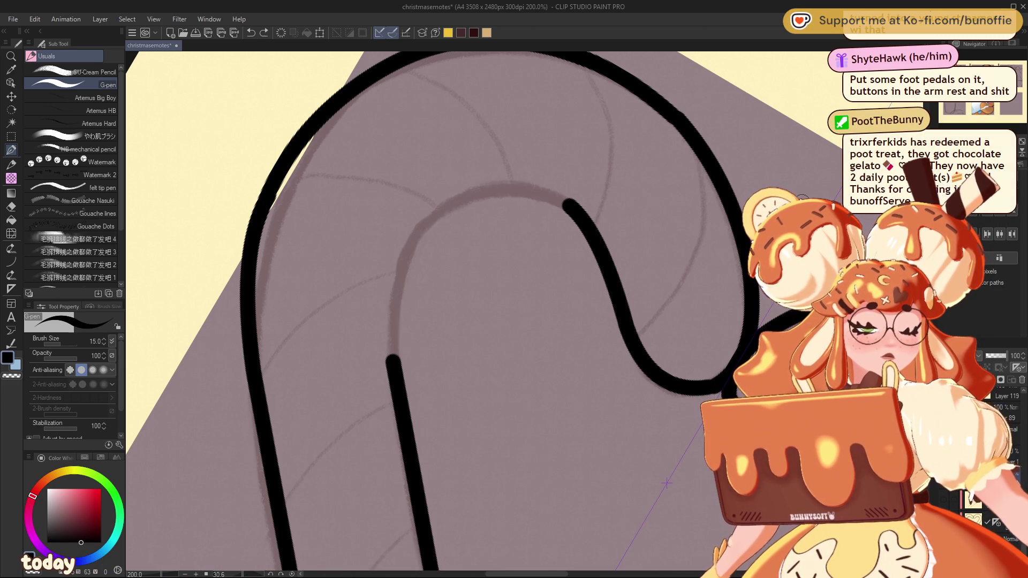
mouse_move(392, 360)
left_mouse_down()
mouse_move(387, 327)
mouse_move(468, 204)
mouse_move(575, 211)
left_mouse_up()
key("ctrl+z")
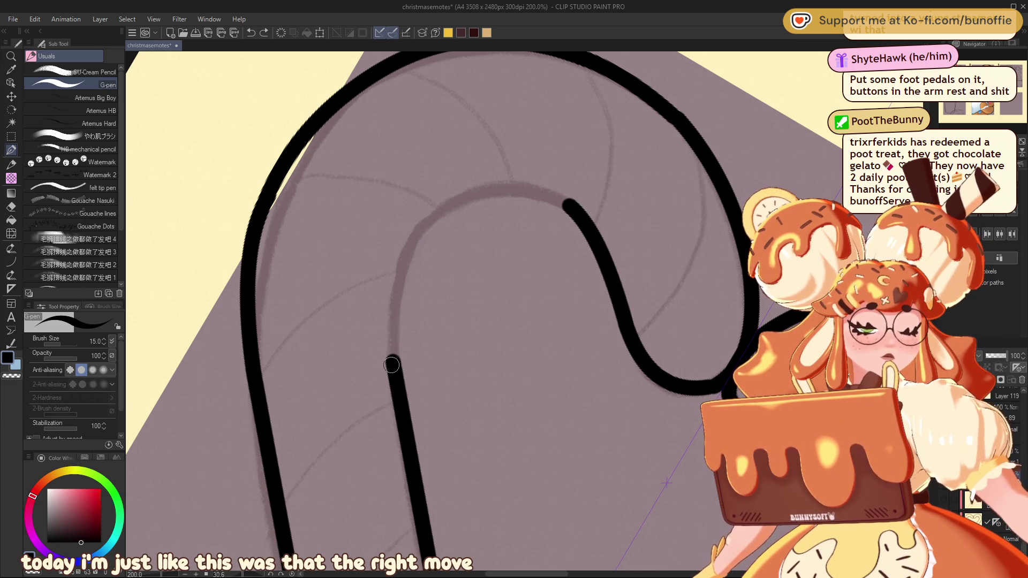
mouse_move(390, 333)
left_mouse_down()
mouse_move(444, 214)
mouse_move(538, 199)
mouse_move(583, 211)
left_mouse_up()
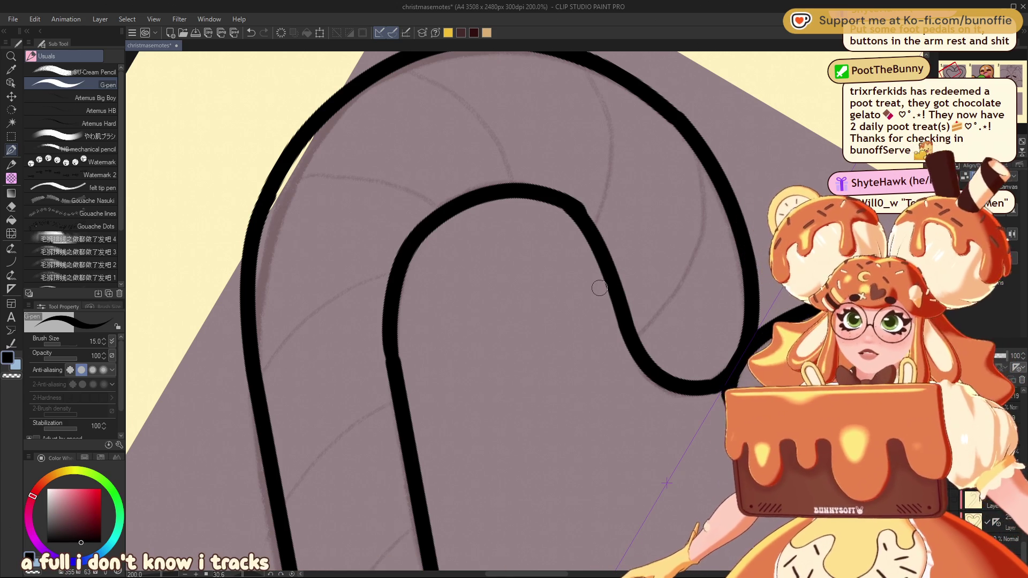
Erase the small bump on the outer line with transparent colour, then return to black
key("c")
left_click_drag(571, 199, 594, 218)
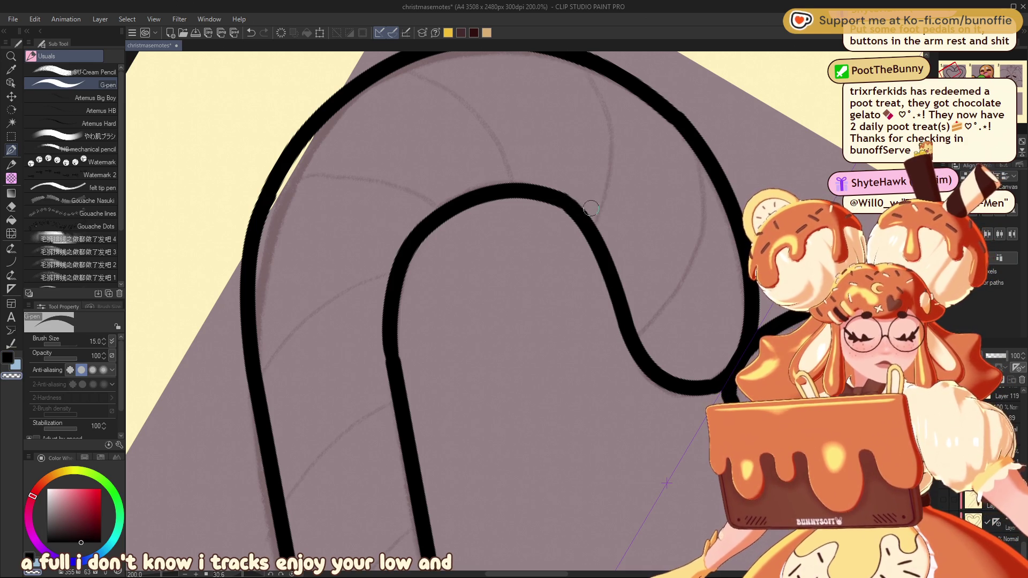
mouse_move(743, 74)
left_mouse_down()
mouse_move(588, 160)
mouse_move(481, 267)
mouse_move(536, 241)
mouse_move(335, 248)
left_mouse_up()
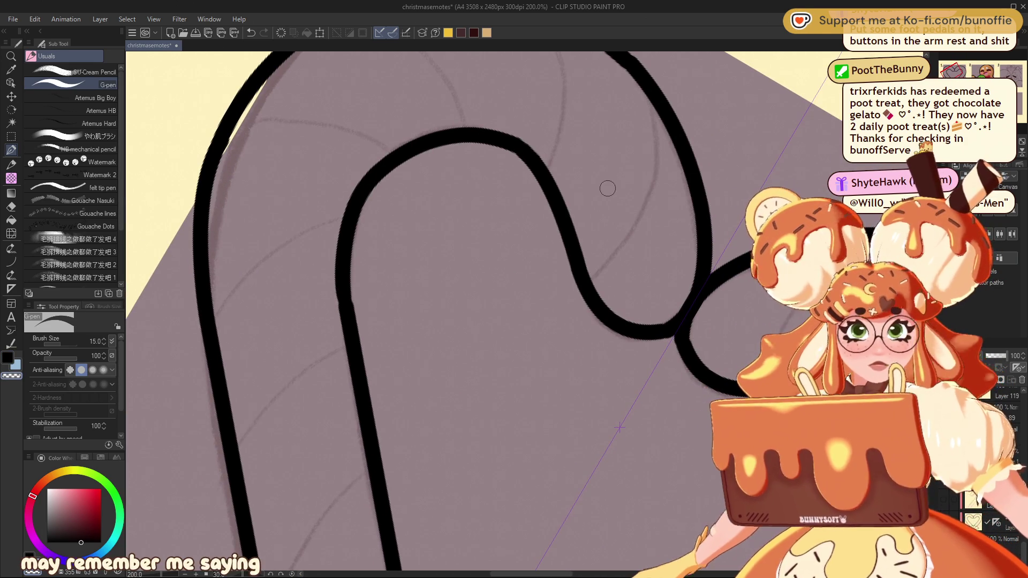
key("c")
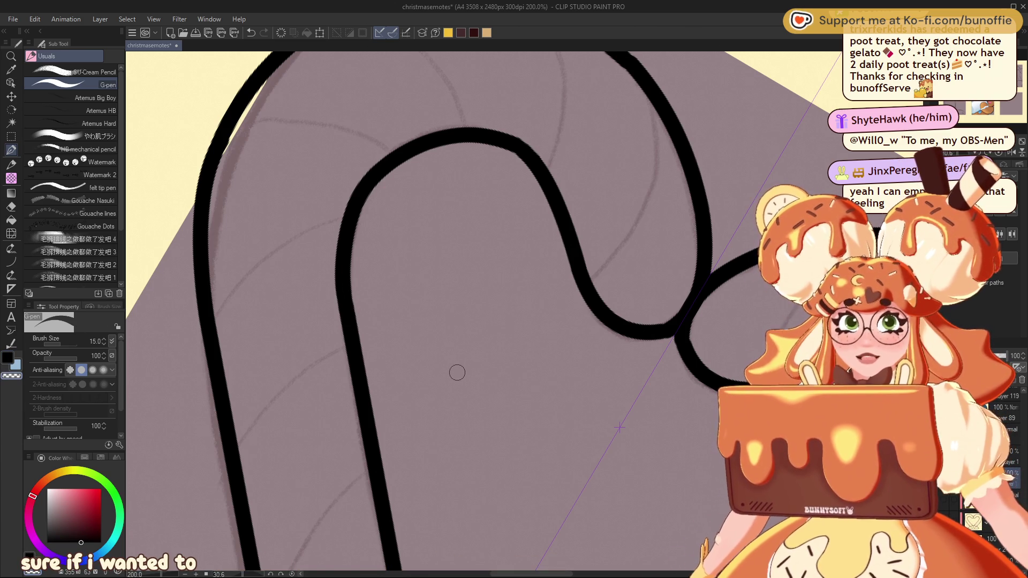
left_click_drag(619, 427, 319, 436)
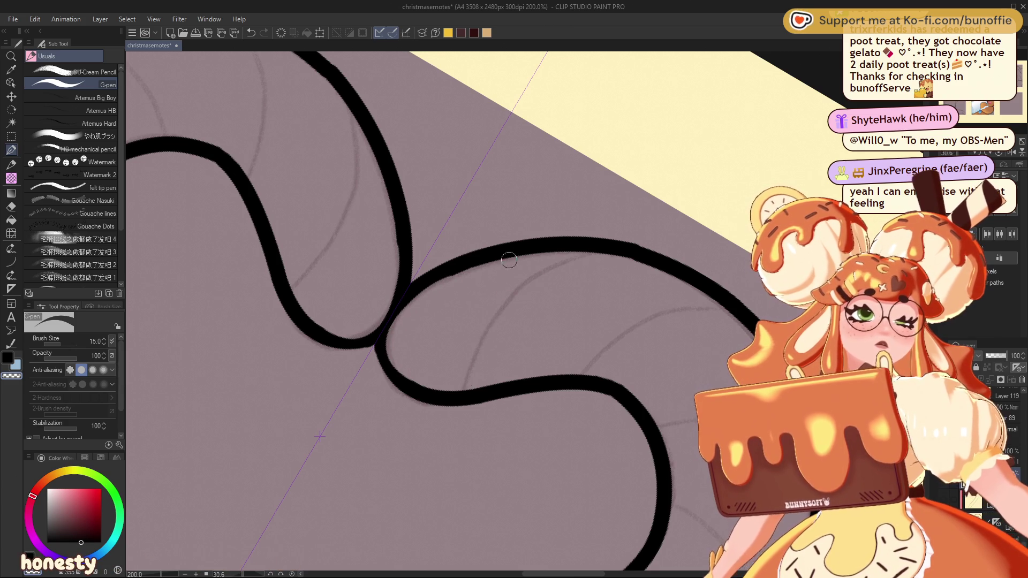
Retrace the S-curve's lower-left bend and thicken its bottom where the lobes meet
key("ctrl+z")
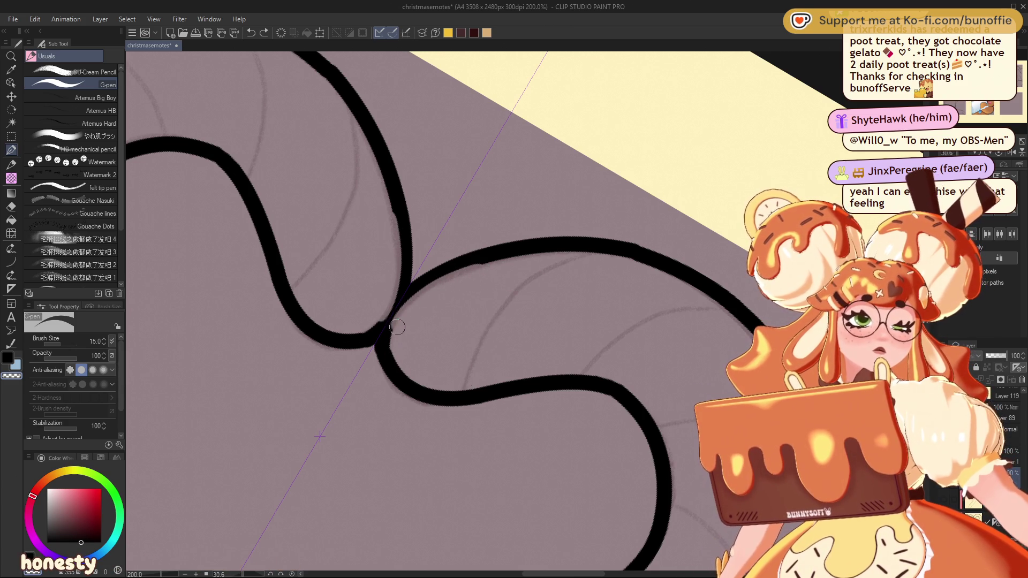
key("ctrl+y")
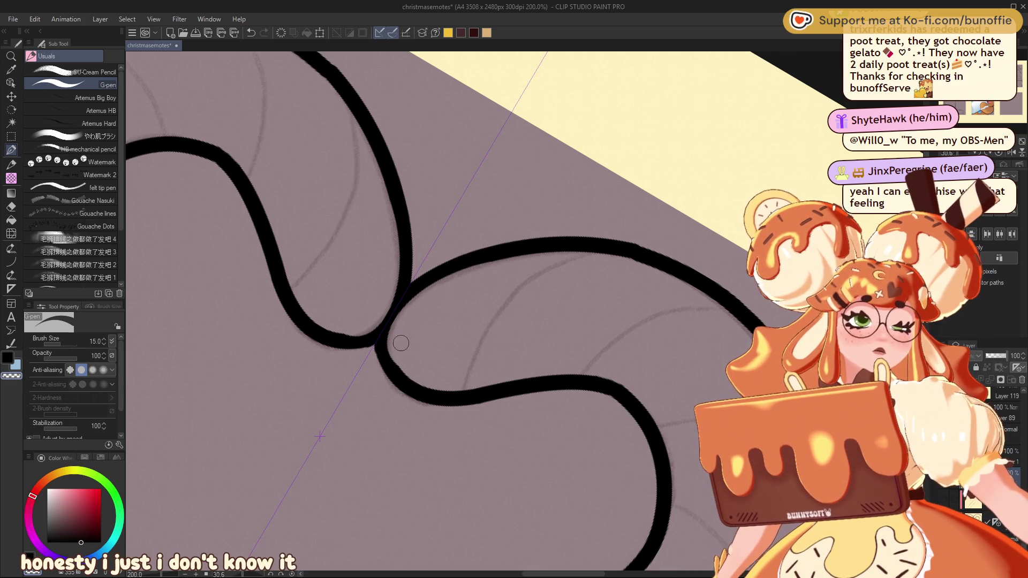
mouse_move(391, 335)
left_mouse_down()
mouse_move(397, 360)
mouse_move(437, 383)
left_mouse_up()
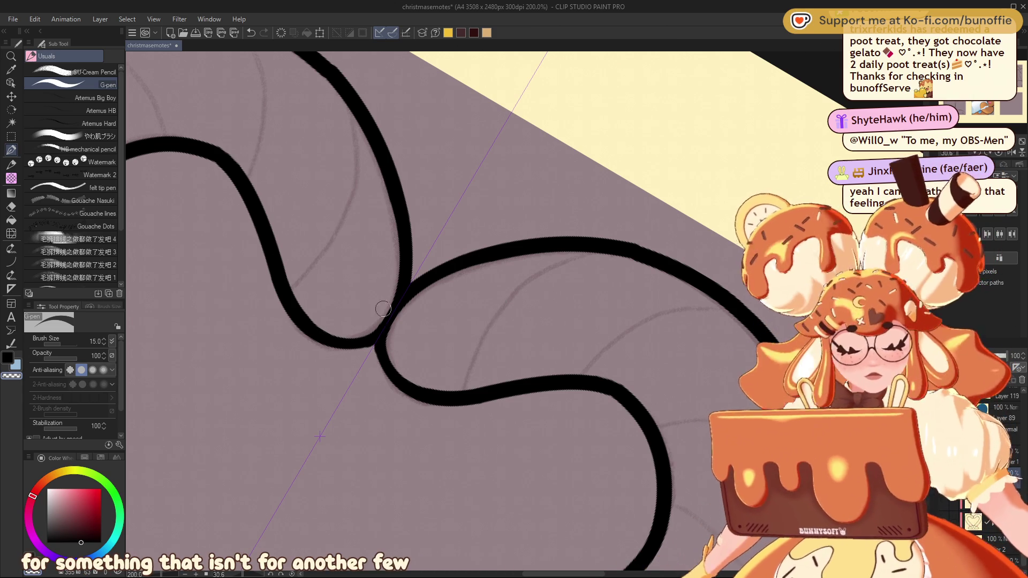
left_click_drag(328, 340, 375, 344)
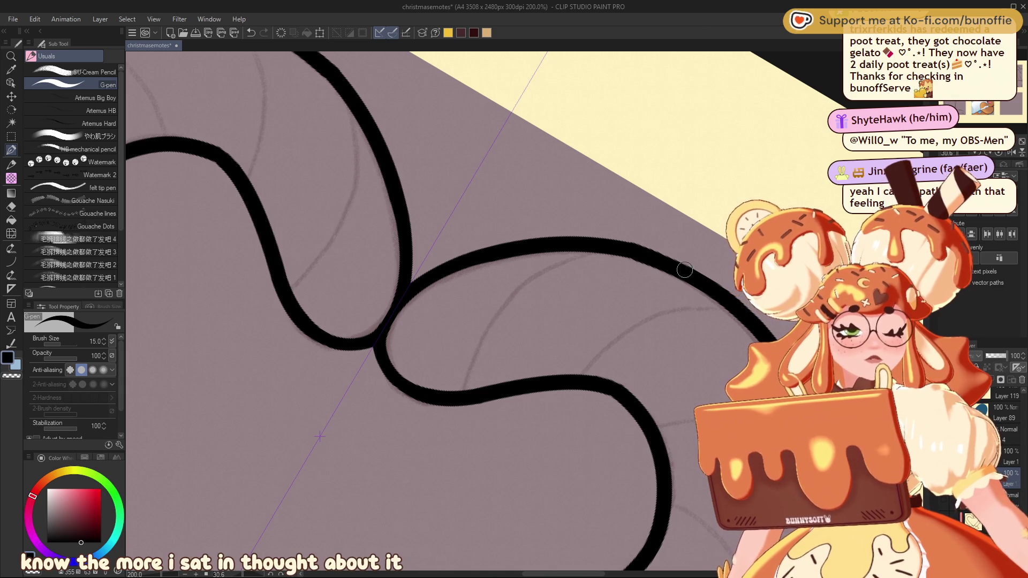
mouse_move(319, 436)
left_mouse_down()
mouse_move(375, 390)
mouse_move(541, 478)
left_mouse_up()
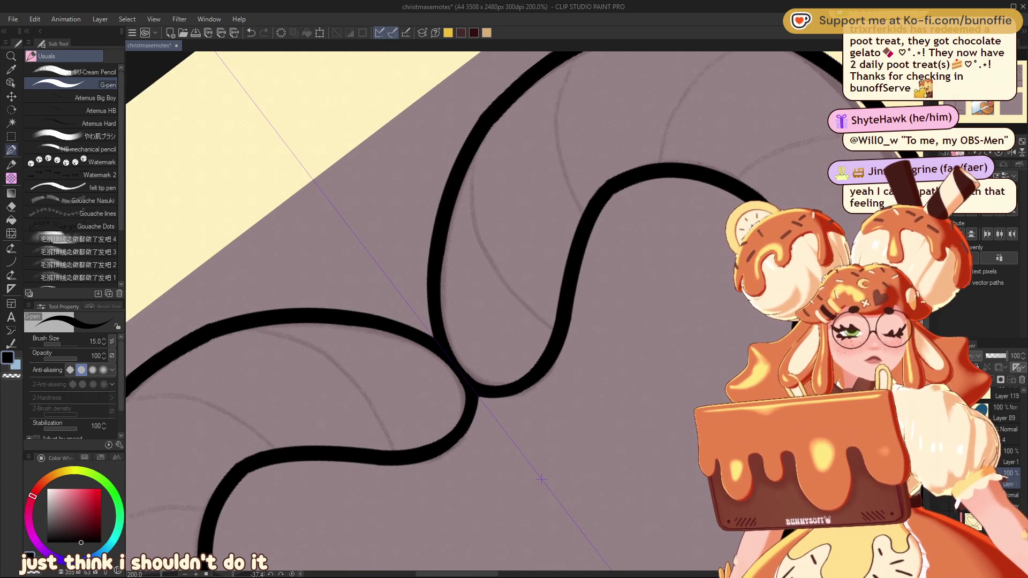
scroll(541, 477, "down", 5)
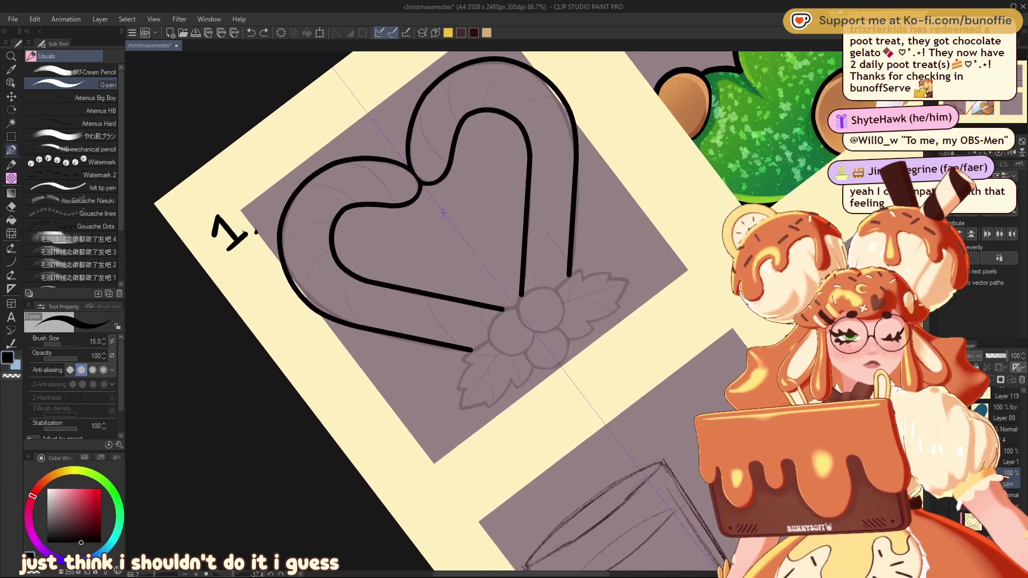
Erase the heart's old inner curve stroke and trim its remaining ends
left_click_drag(443, 213, 460, 306)
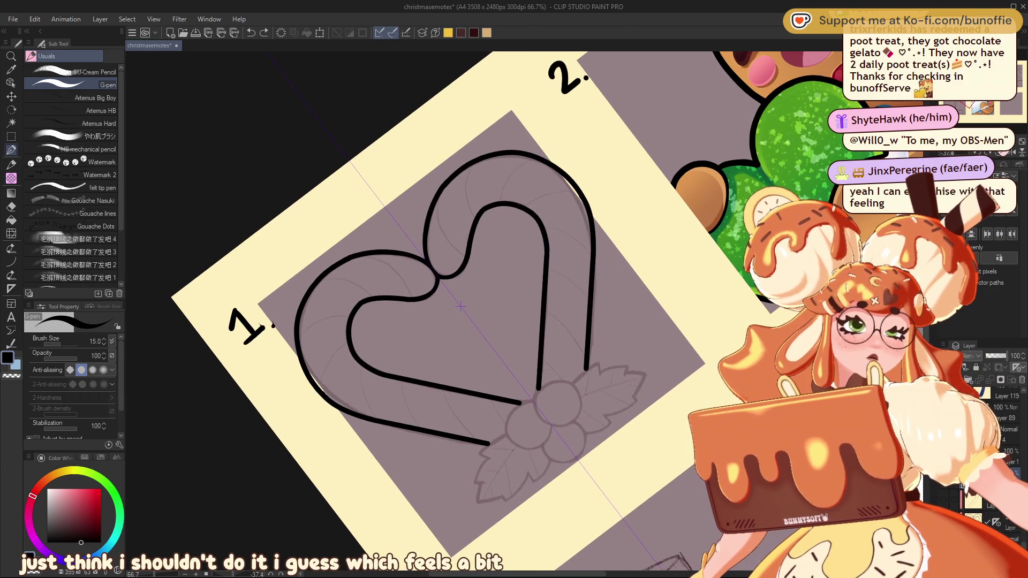
scroll(460, 306, "up", 5)
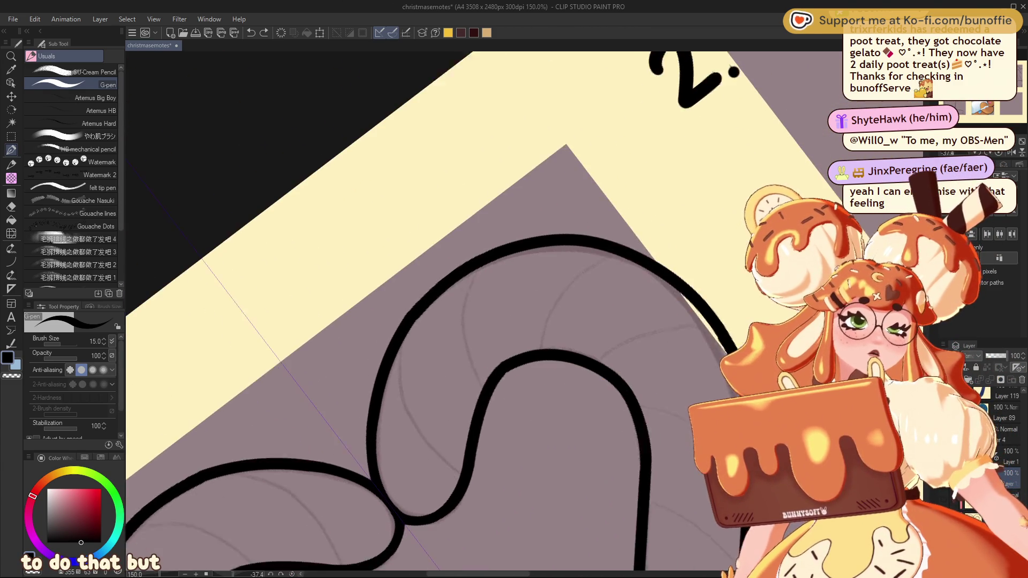
left_click_drag(535, 329, 516, 303)
key("e")
left_click_drag(446, 439, 481, 386)
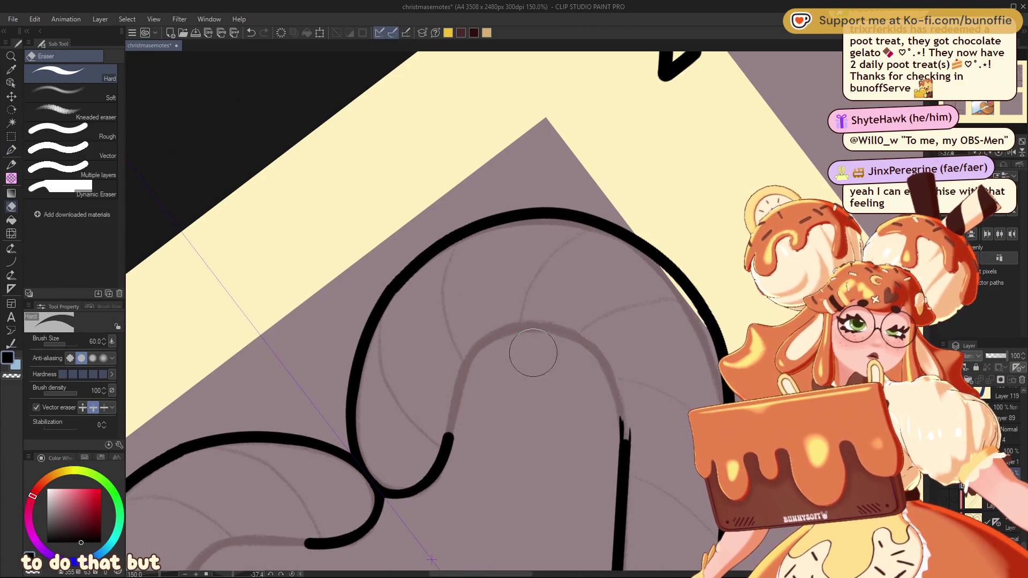
mouse_move(447, 445)
left_mouse_down()
mouse_move(461, 491)
mouse_move(423, 490)
mouse_move(428, 498)
mouse_move(438, 472)
mouse_move(388, 490)
mouse_move(385, 476)
mouse_move(365, 472)
left_mouse_up()
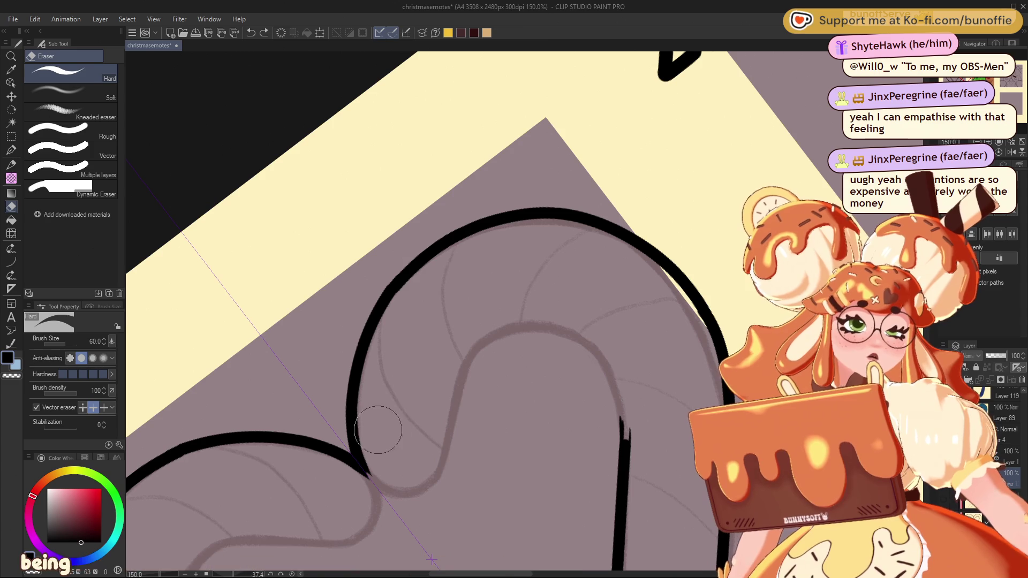
left_click(11, 150)
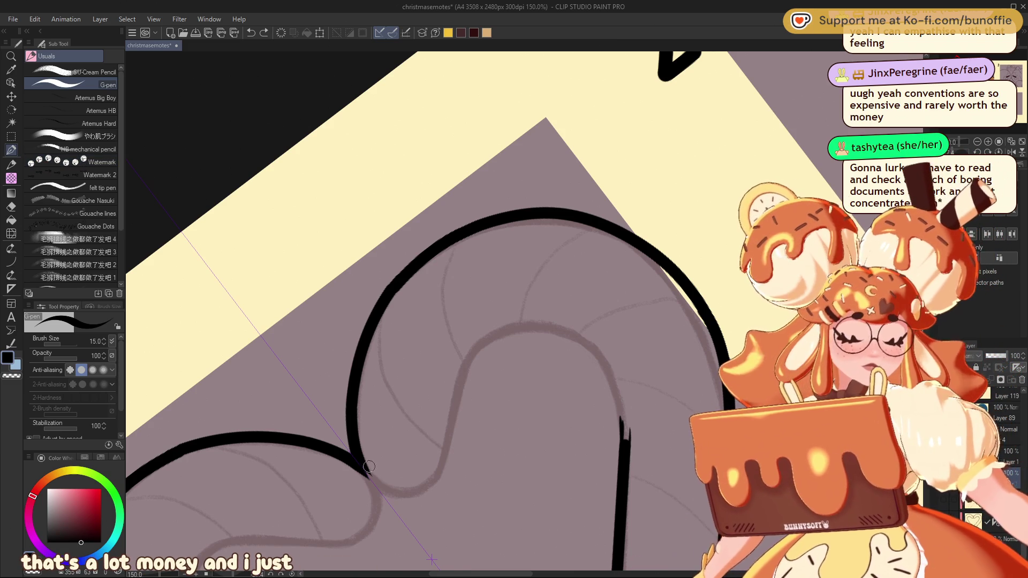
Ink the inner cane curve and redraw it over the arch down the right side
mouse_move(361, 463)
left_mouse_down()
mouse_move(390, 497)
mouse_move(426, 490)
mouse_move(448, 447)
mouse_move(463, 370)
mouse_move(539, 329)
left_mouse_up()
left_click_drag(590, 352, 612, 388)
left_click_drag(624, 431, 623, 461)
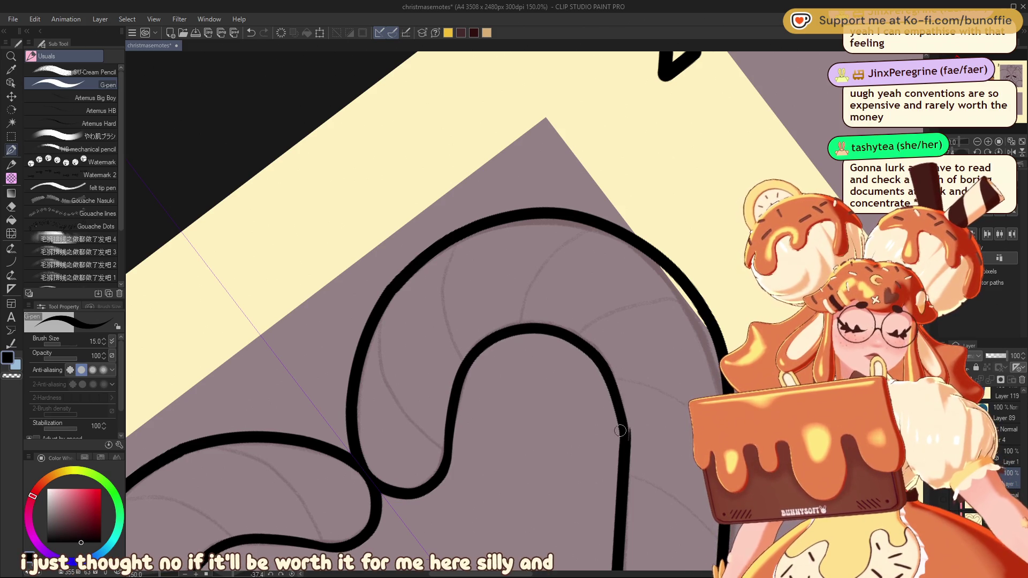
key("ctrl+z")
mouse_move(627, 419)
left_mouse_down()
mouse_move(583, 340)
mouse_move(485, 342)
mouse_move(459, 387)
mouse_move(429, 480)
mouse_move(377, 486)
left_mouse_up()
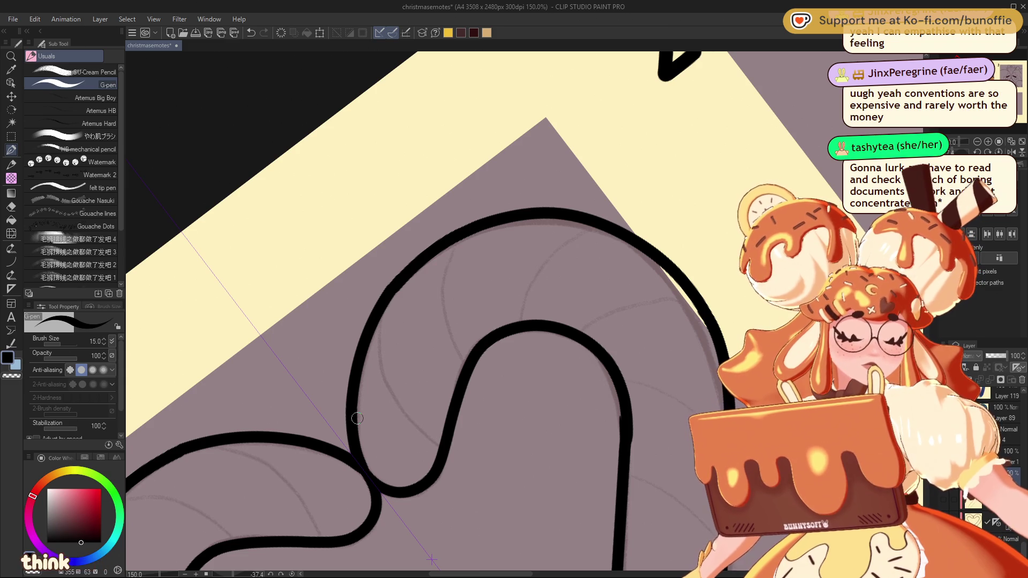
Try a thicker inner line and a mirrored inner stroke, undo both, and reset the view
mouse_move(431, 560)
left_mouse_down()
mouse_move(423, 530)
mouse_move(300, 445)
mouse_move(222, 423)
left_mouse_up()
left_click_drag(403, 245, 413, 321)
key("ctrl+z")
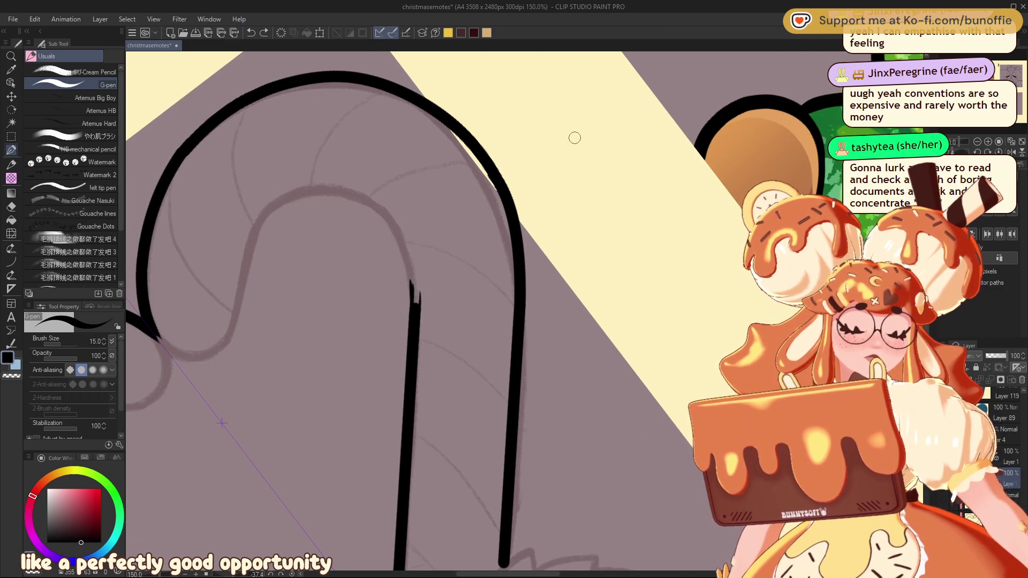
scroll(574, 138, "down", 3)
scroll(574, 138, "up", 3)
mouse_move(411, 441)
left_mouse_down()
mouse_move(373, 369)
mouse_move(418, 301)
mouse_move(526, 312)
left_mouse_up()
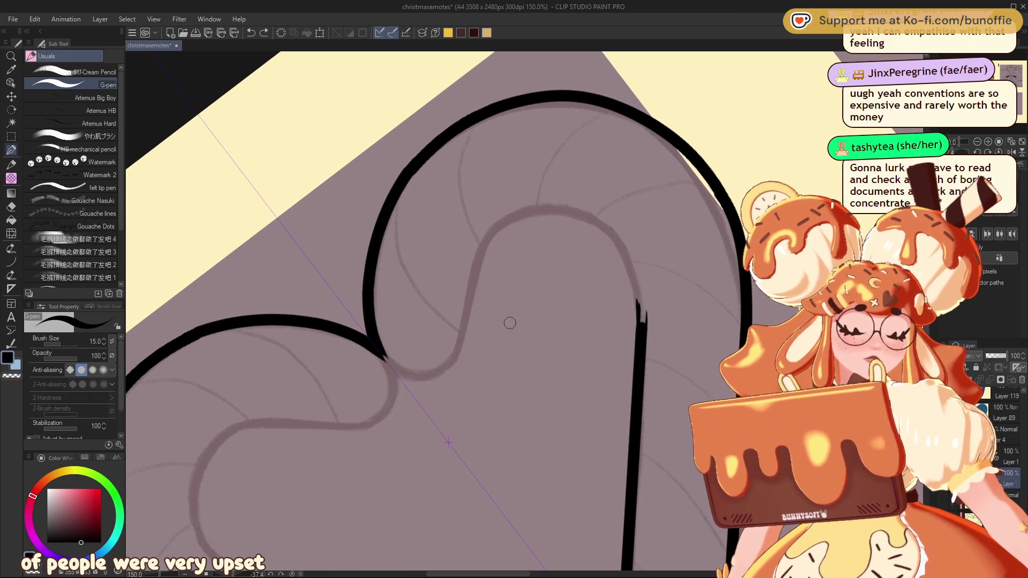
mouse_move(545, 208)
left_mouse_down()
mouse_move(487, 241)
mouse_move(458, 363)
mouse_move(400, 377)
mouse_move(374, 346)
mouse_move(404, 382)
mouse_move(434, 381)
mouse_move(471, 289)
mouse_move(518, 215)
mouse_move(608, 230)
mouse_move(640, 281)
mouse_move(644, 321)
left_mouse_up()
key("ctrl+z")
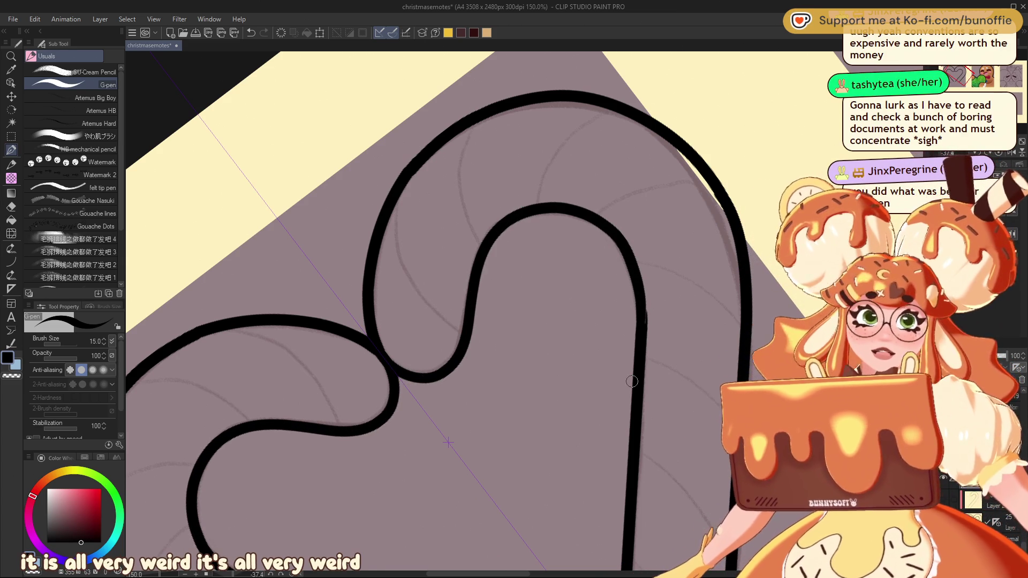
key("ctrl+0")
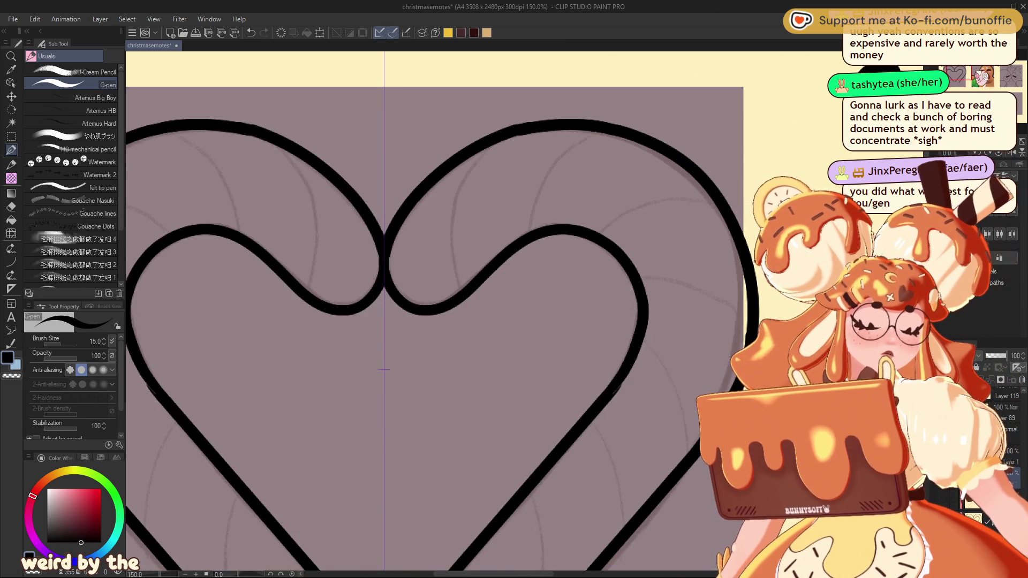
Centre the heart panel and test curled strokes on both cane tips, then undo them
scroll(482, 321, "down", 3)
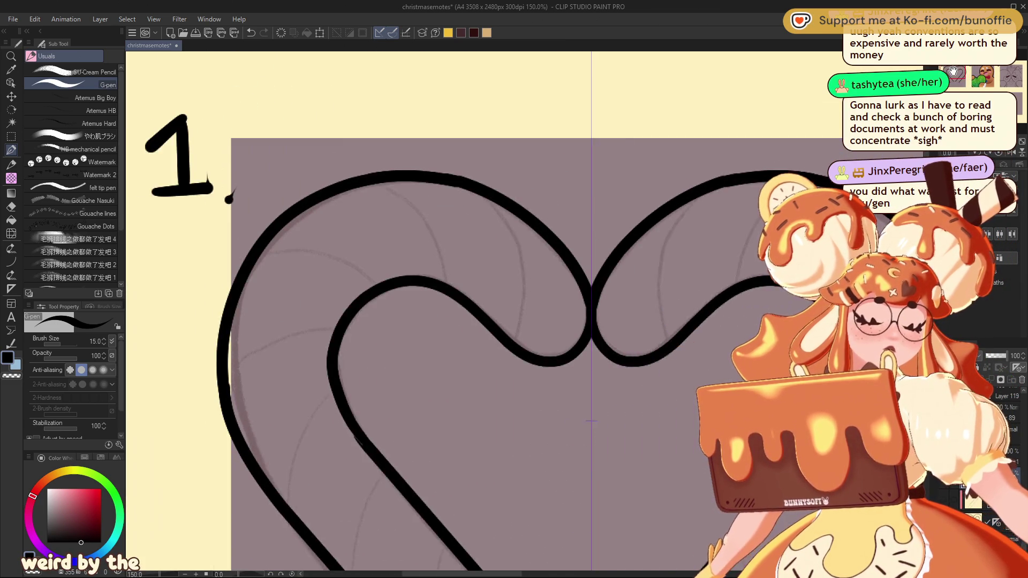
scroll(454, 249, "up", 3)
scroll(454, 250, "down", 3)
mouse_move(501, 291)
left_mouse_down()
mouse_move(608, 248)
mouse_move(573, 248)
mouse_move(539, 230)
mouse_move(547, 226)
left_mouse_up()
scroll(591, 322, "up", 3)
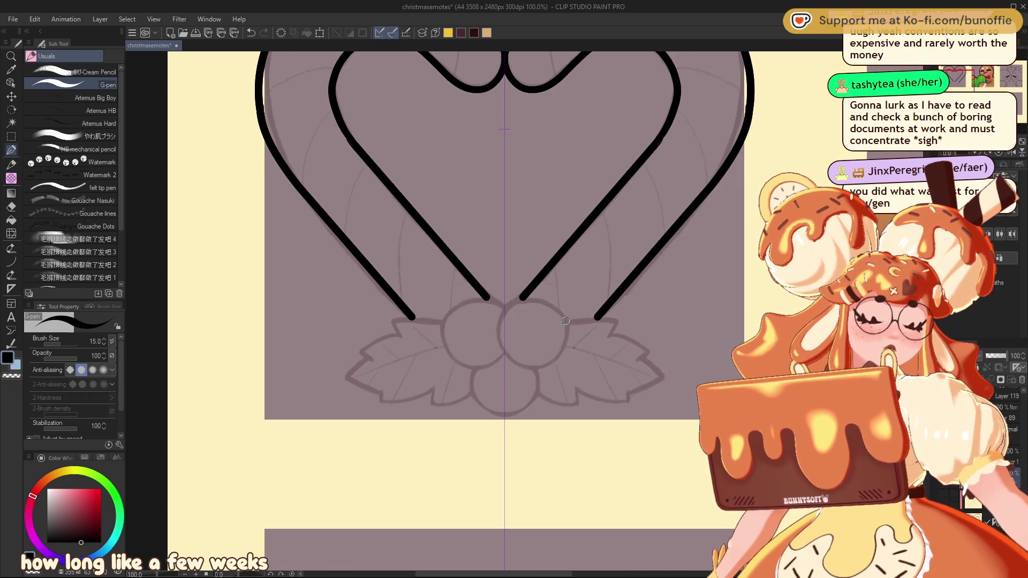
mouse_move(567, 326)
left_mouse_down()
mouse_move(557, 302)
mouse_move(527, 295)
mouse_move(503, 330)
mouse_move(519, 363)
left_mouse_up()
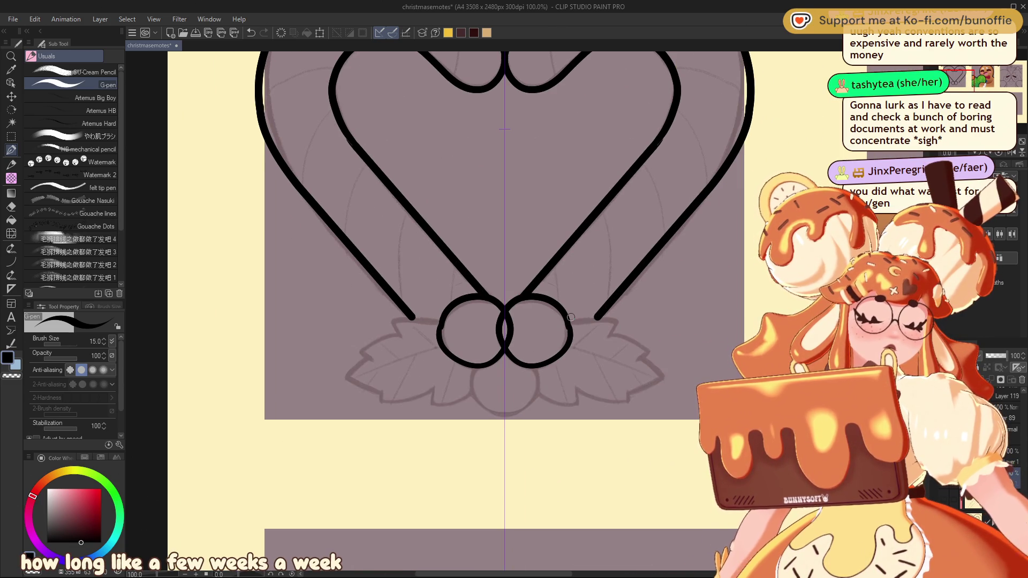
key("ctrl+z")
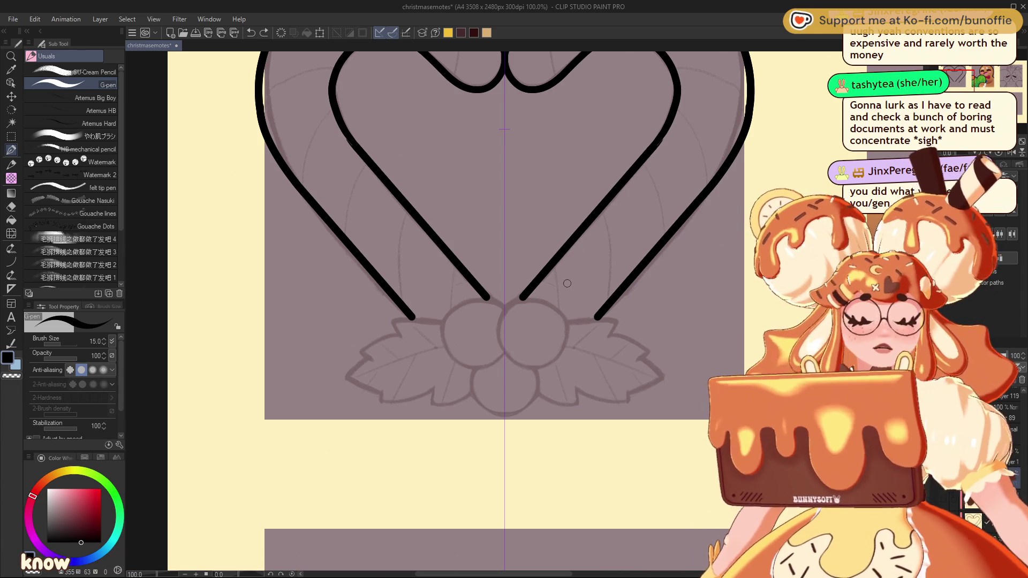
Test mirrored outlines for the berries and holly leaves, then undo them
mouse_move(514, 301)
left_mouse_down()
mouse_move(551, 301)
mouse_move(570, 340)
mouse_move(504, 412)
left_mouse_up()
key("ctrl+z")
key("ctrl+z")
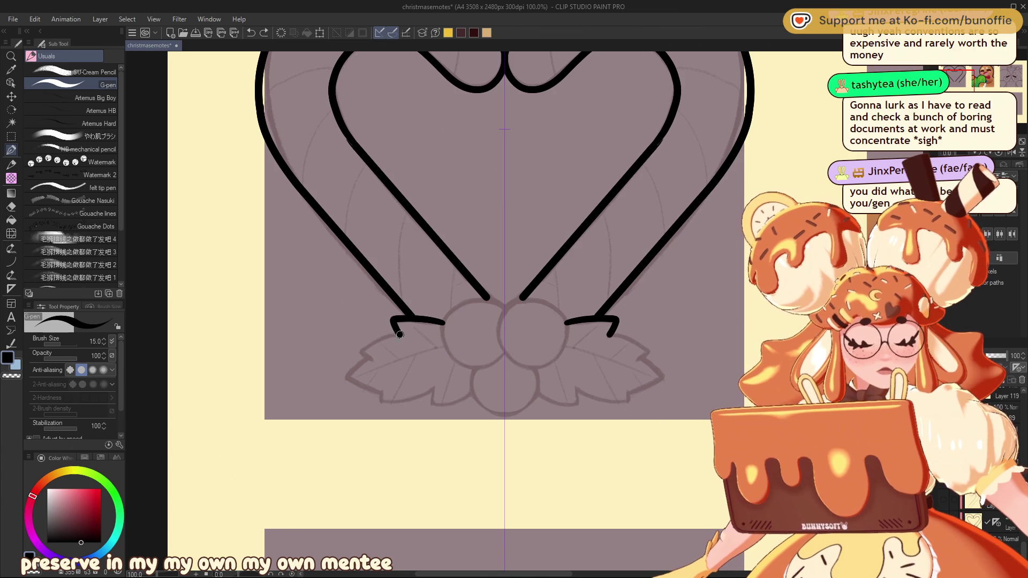
mouse_move(378, 339)
left_mouse_down()
mouse_move(356, 351)
mouse_move(368, 357)
mouse_move(350, 380)
mouse_move(391, 403)
mouse_move(708, 317)
mouse_move(524, 484)
mouse_move(536, 535)
mouse_move(515, 470)
mouse_move(567, 501)
mouse_move(596, 540)
left_mouse_up()
key("ctrl+z")
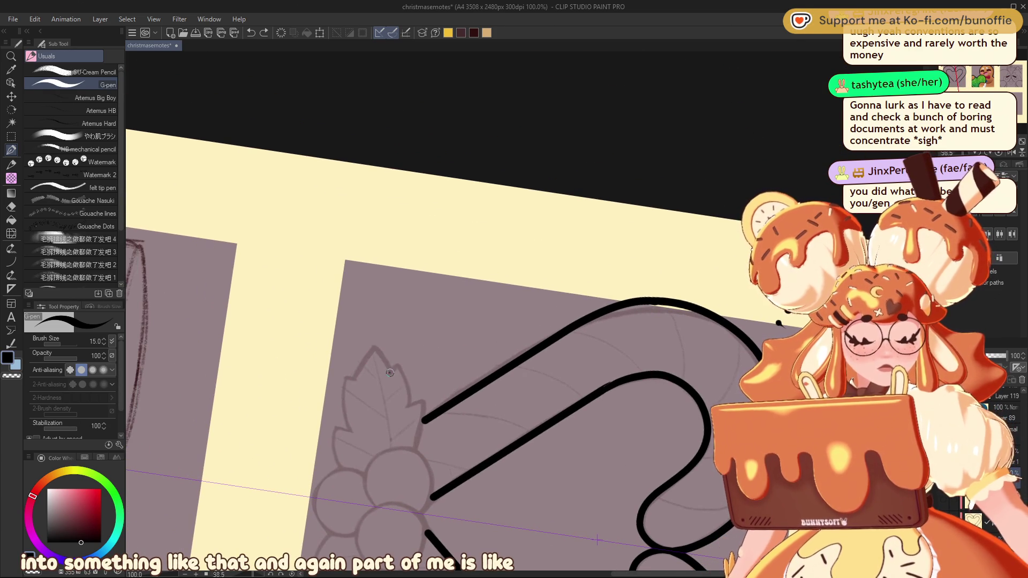
Ink the holly leaf's left and right zigzag edges with the G-pen, redrawing after an undo
mouse_move(367, 357)
left_mouse_down()
mouse_move(344, 390)
mouse_move(341, 470)
left_mouse_up()
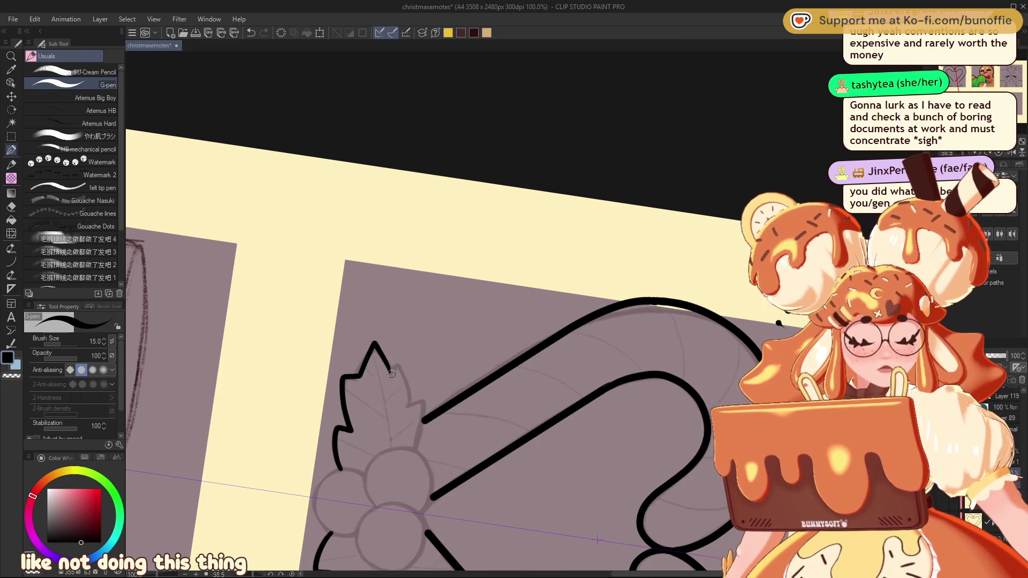
mouse_move(396, 368)
left_mouse_down()
mouse_move(407, 369)
mouse_move(420, 426)
left_mouse_up()
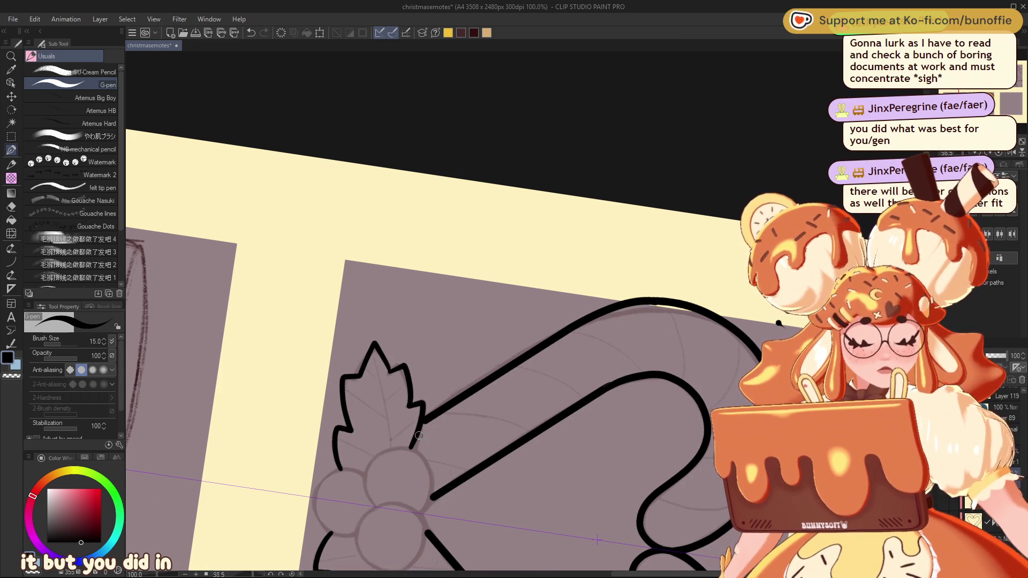
key("ctrl+z")
key("ctrl+z")
key("ctrl+z")
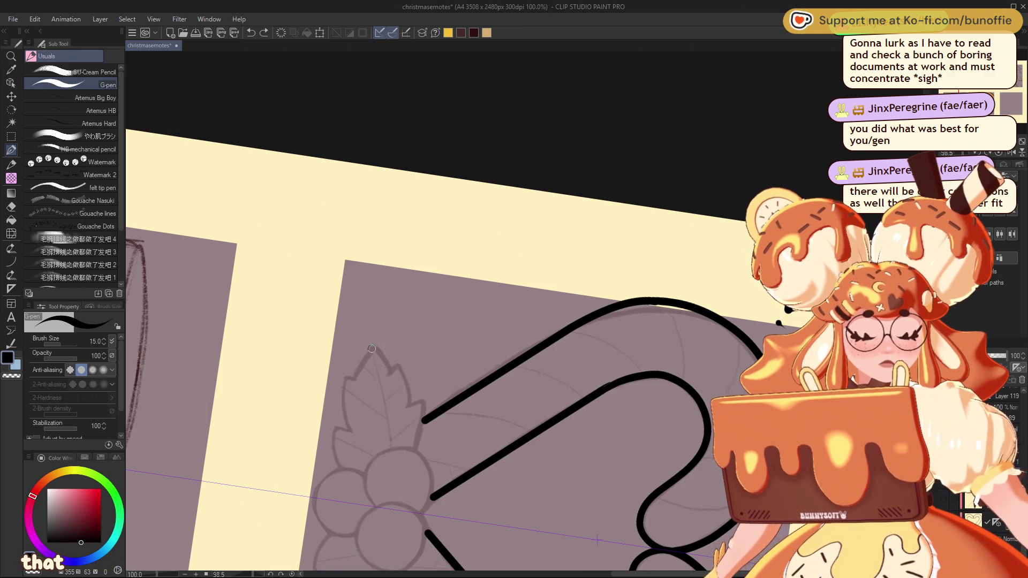
mouse_move(373, 348)
left_mouse_down()
mouse_move(358, 377)
mouse_move(343, 381)
mouse_move(342, 466)
left_mouse_up()
left_click_drag(332, 535, 315, 569)
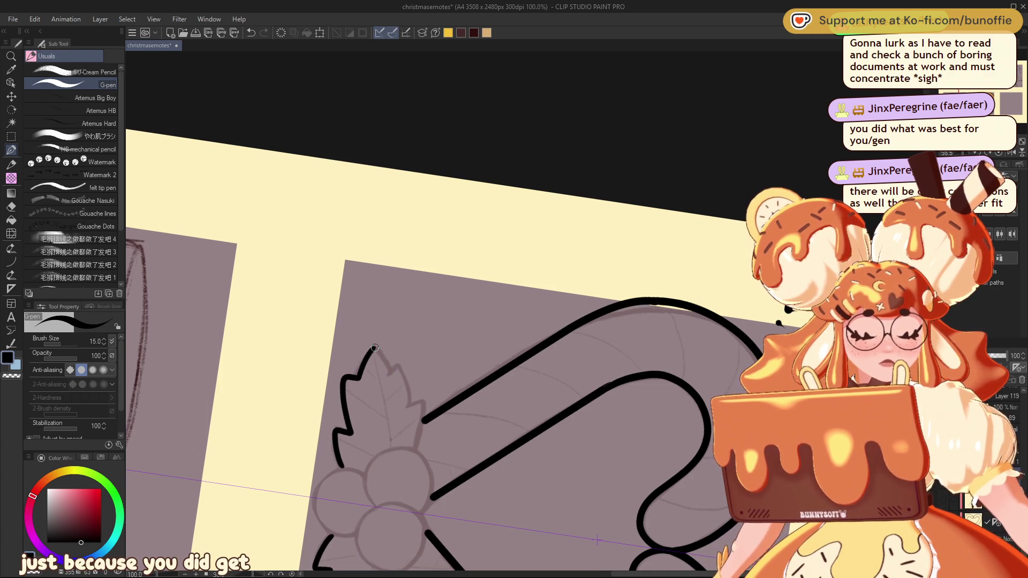
mouse_move(375, 349)
left_mouse_down()
mouse_move(413, 405)
mouse_move(415, 445)
left_mouse_up()
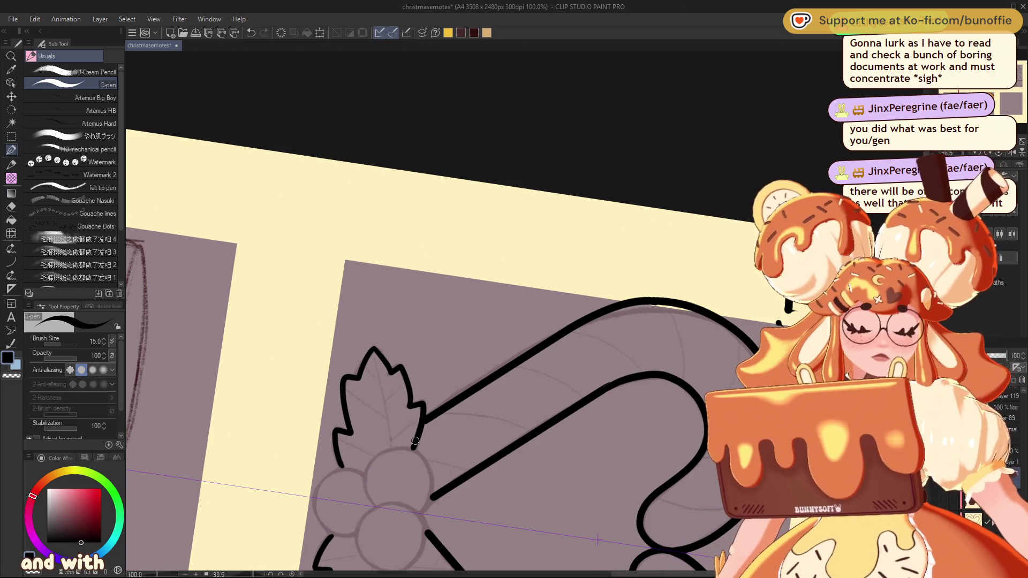
Set the brush to size 7 and draw short vein strokes inside the leaf
left_click_drag(374, 353, 381, 373)
key("ctrl+z")
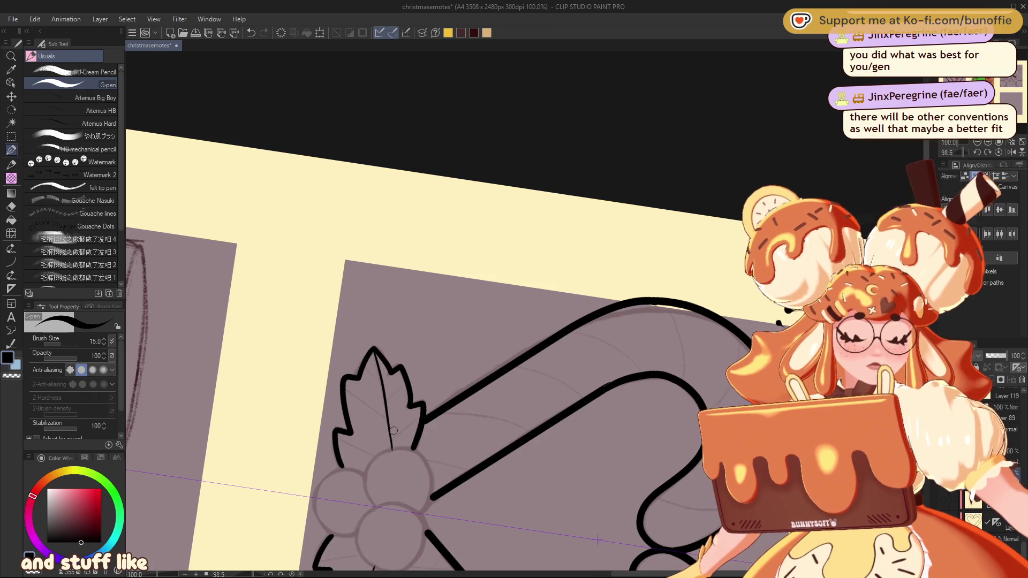
left_click_drag(375, 351, 391, 447)
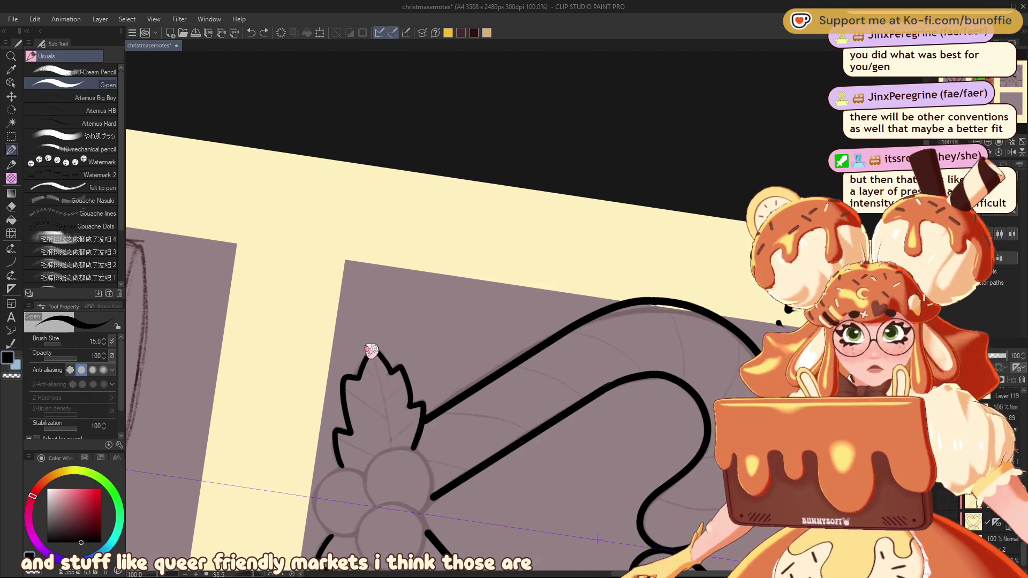
key("ctrl+z")
key("bracketleft")
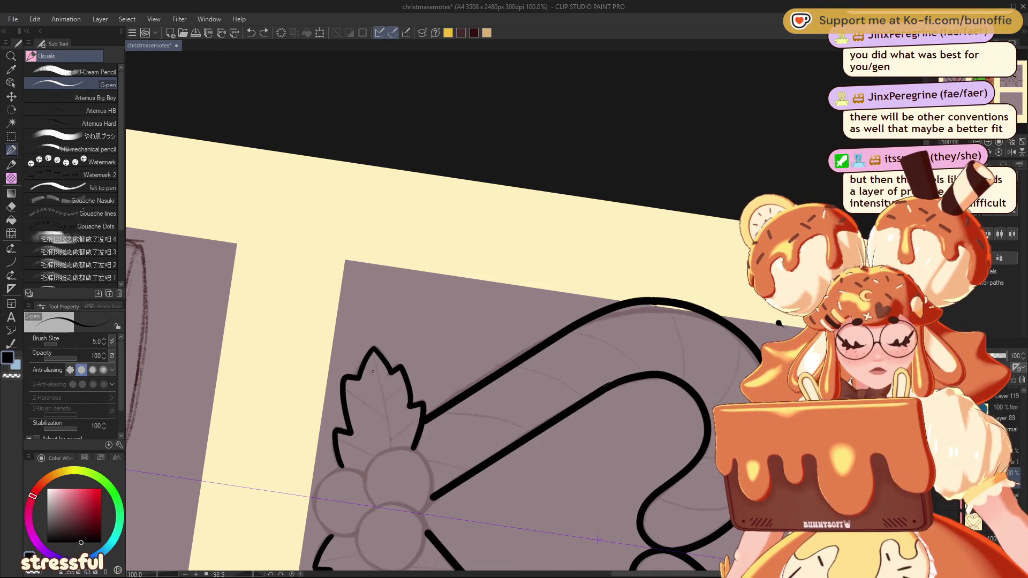
key("bracketright")
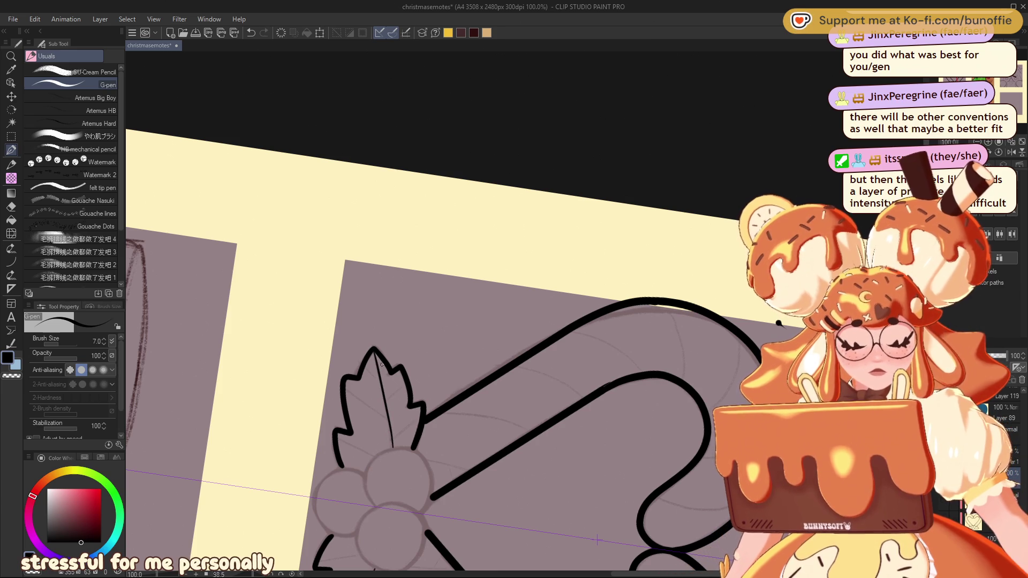
left_click_drag(364, 367, 406, 382)
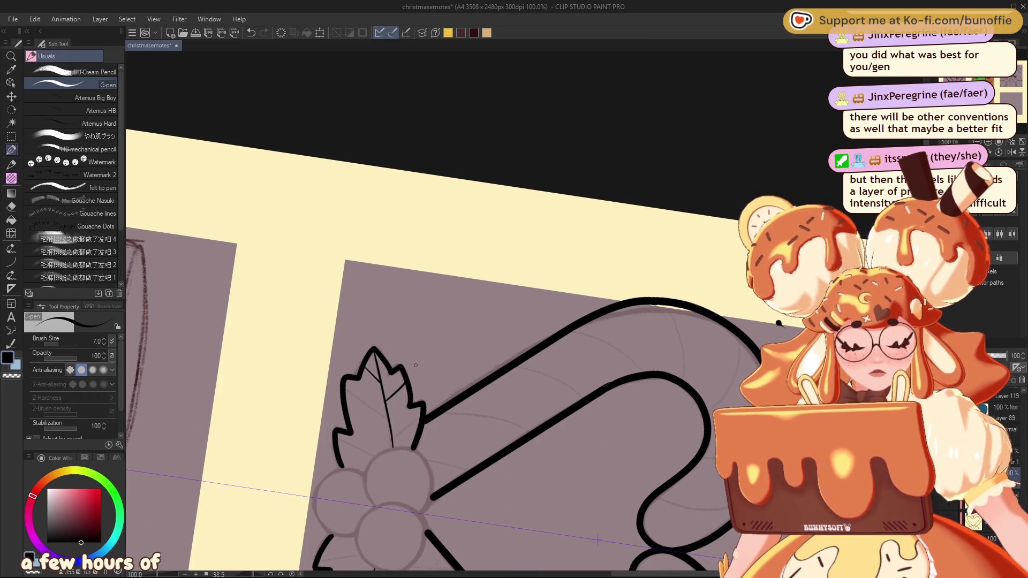
left_click_drag(349, 396, 383, 423)
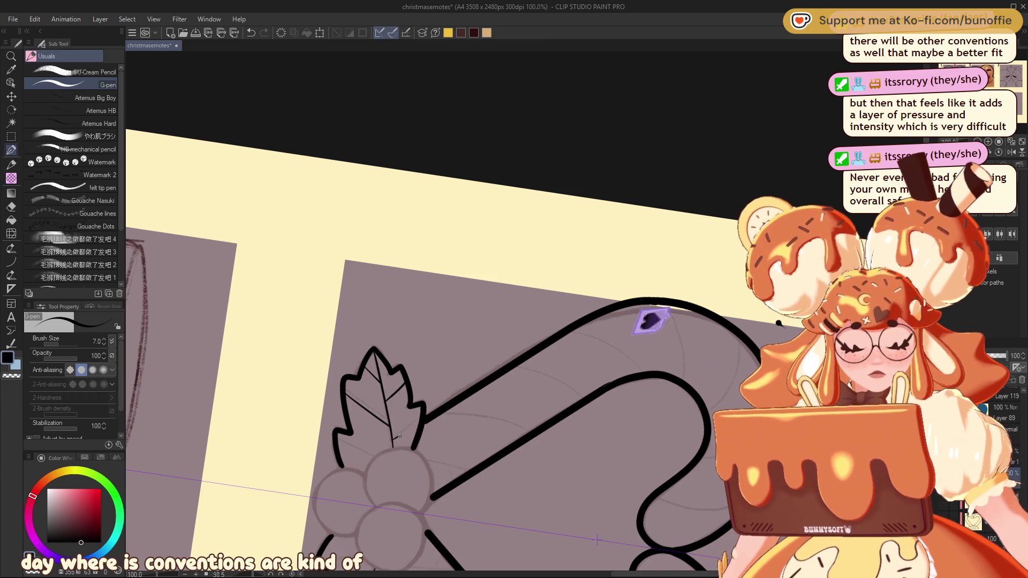
left_click_drag(334, 433, 349, 444)
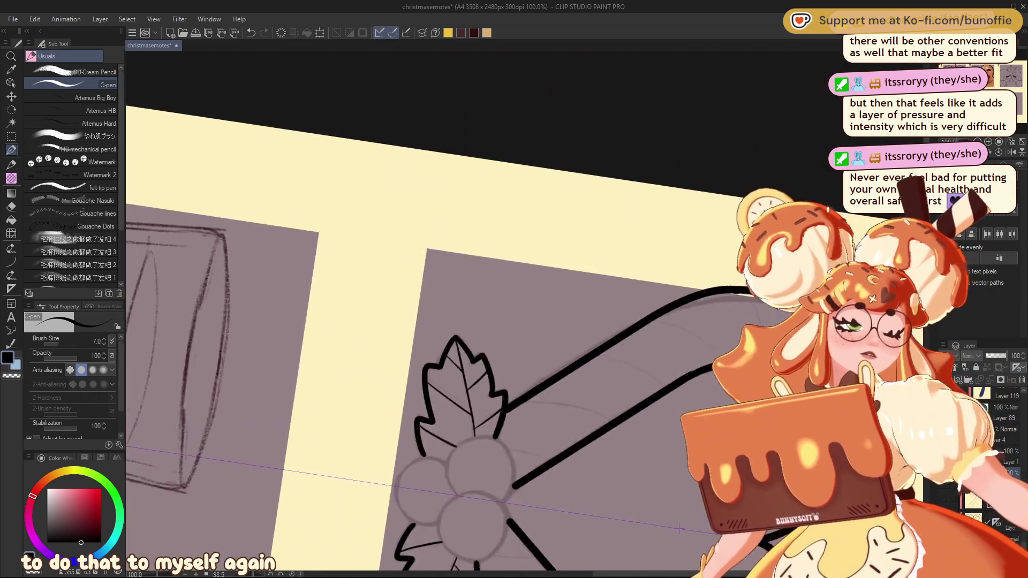
Ink the left and right berry outlines beneath the heart
mouse_move(679, 529)
left_mouse_down()
mouse_move(706, 337)
mouse_move(491, 130)
mouse_move(410, 166)
mouse_move(422, 163)
left_mouse_up()
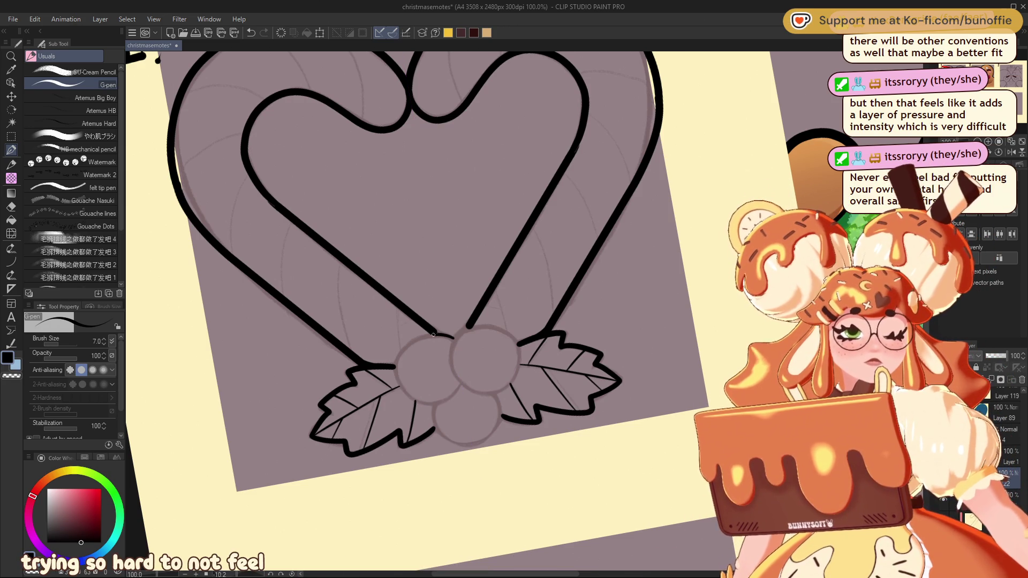
mouse_move(396, 359)
left_mouse_down()
mouse_move(402, 389)
mouse_move(463, 384)
left_mouse_up()
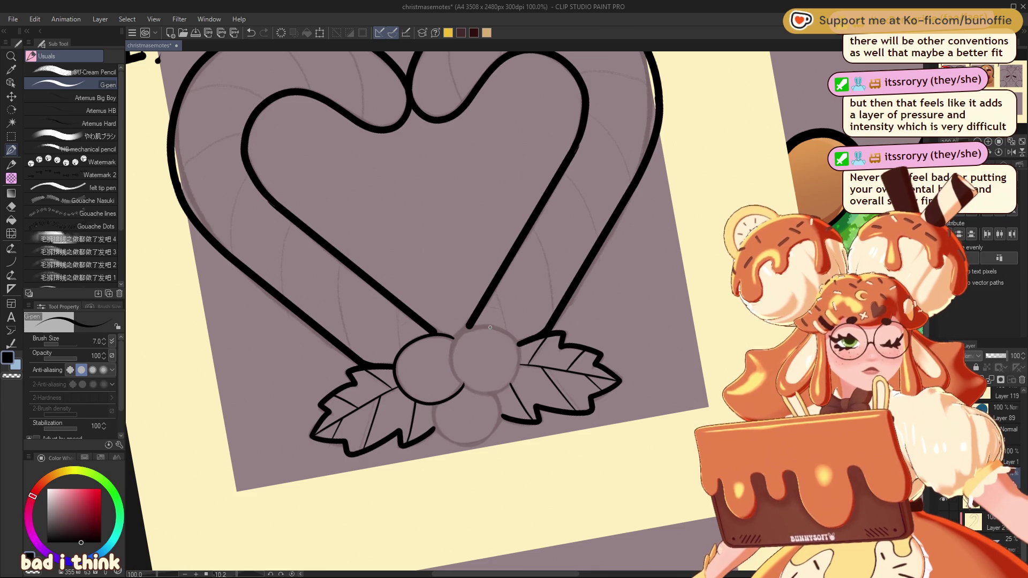
mouse_move(517, 343)
left_mouse_down()
mouse_move(467, 327)
mouse_move(455, 376)
left_mouse_up()
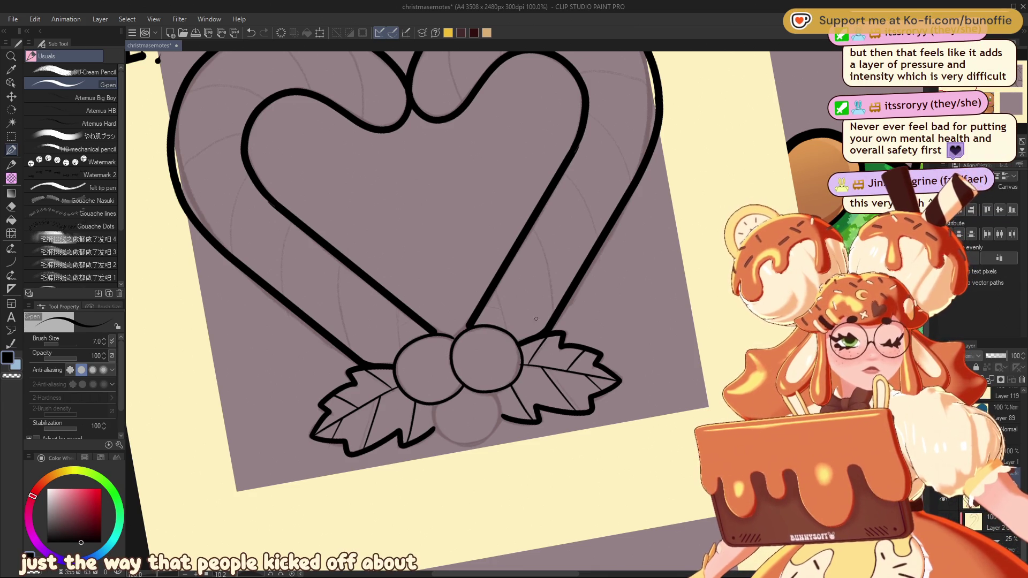
key("ctrl+z")
mouse_move(472, 326)
left_mouse_down()
mouse_move(453, 356)
mouse_move(467, 385)
left_mouse_up()
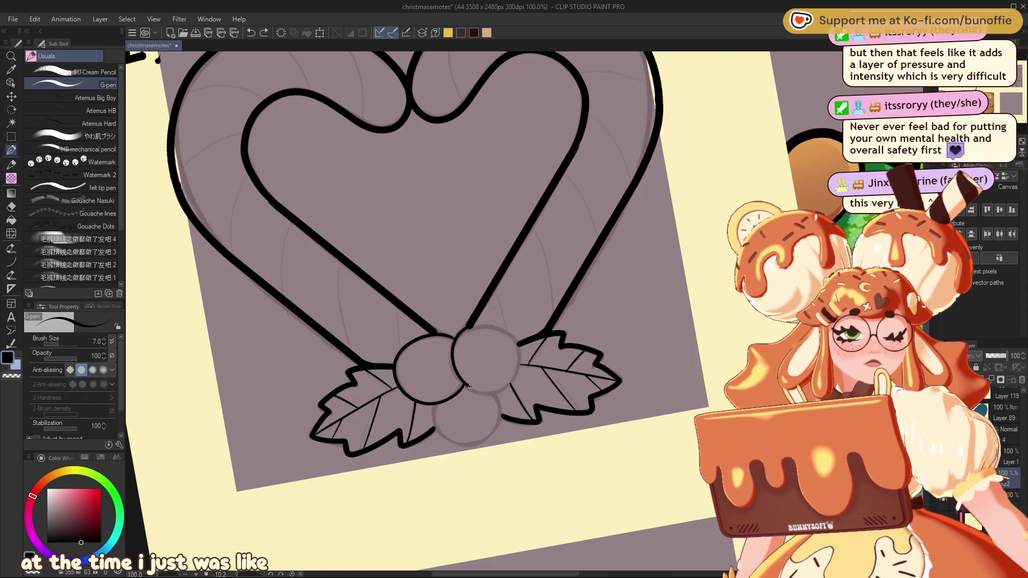
key("ctrl+z")
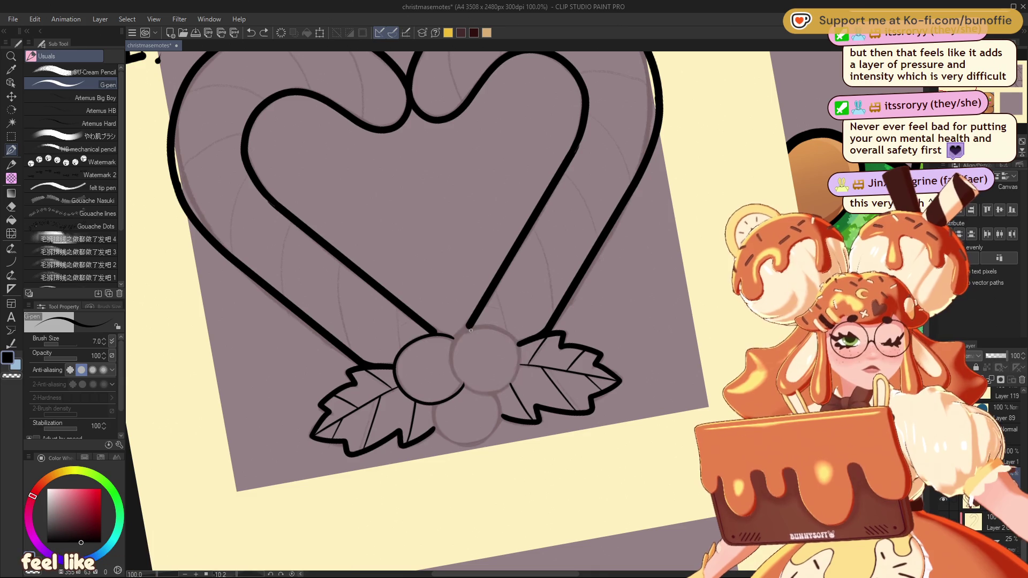
left_click_drag(472, 325, 449, 350)
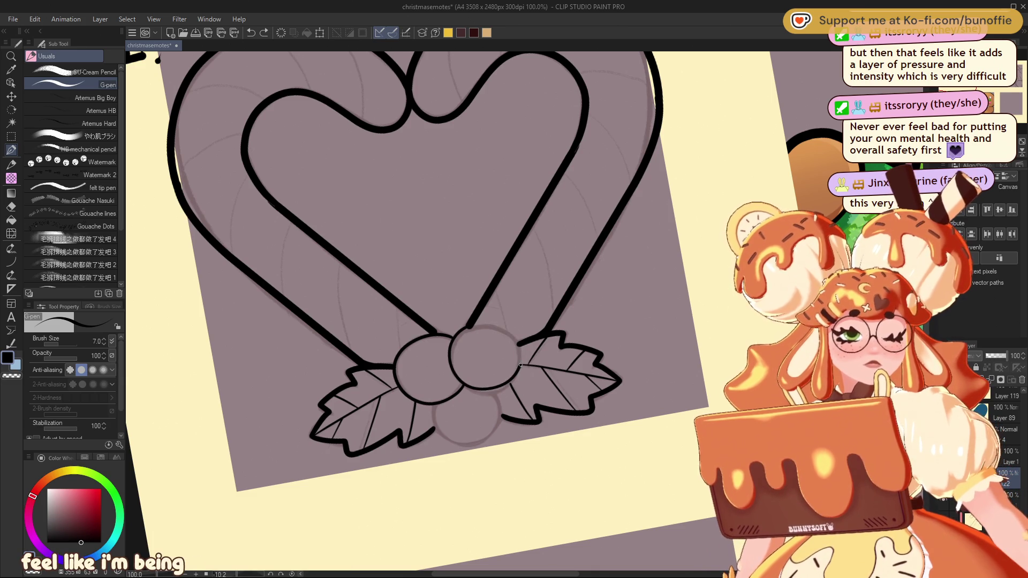
left_click_drag(518, 368, 486, 325)
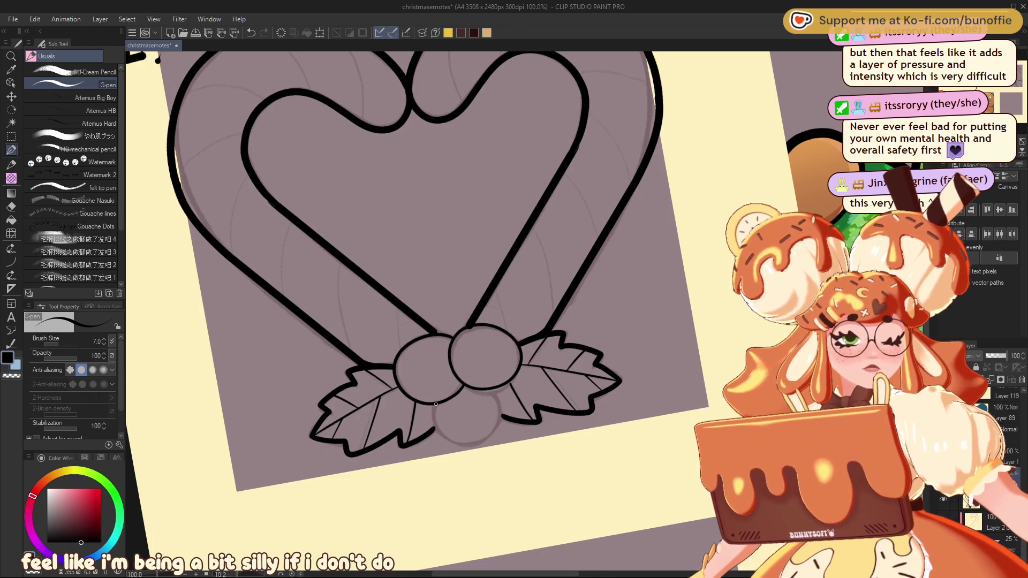
Retry the lower berry outline, then redraw the right berry's outline cleanly from its stem
mouse_move(434, 422)
left_mouse_down()
mouse_move(476, 444)
mouse_move(501, 420)
mouse_move(490, 390)
left_mouse_up()
key("ctrl+z")
left_click_drag(436, 430, 471, 443)
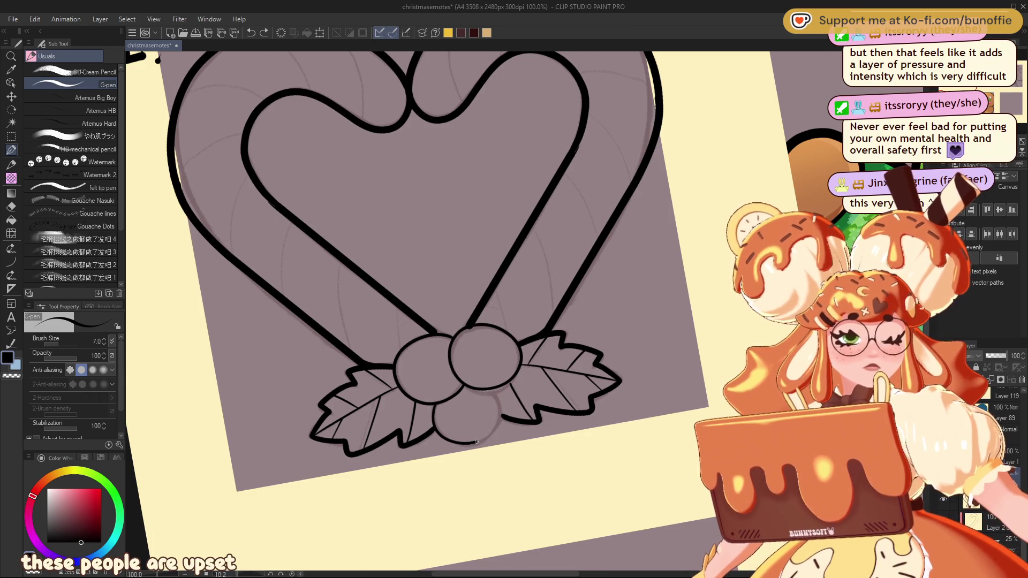
key("ctrl+z")
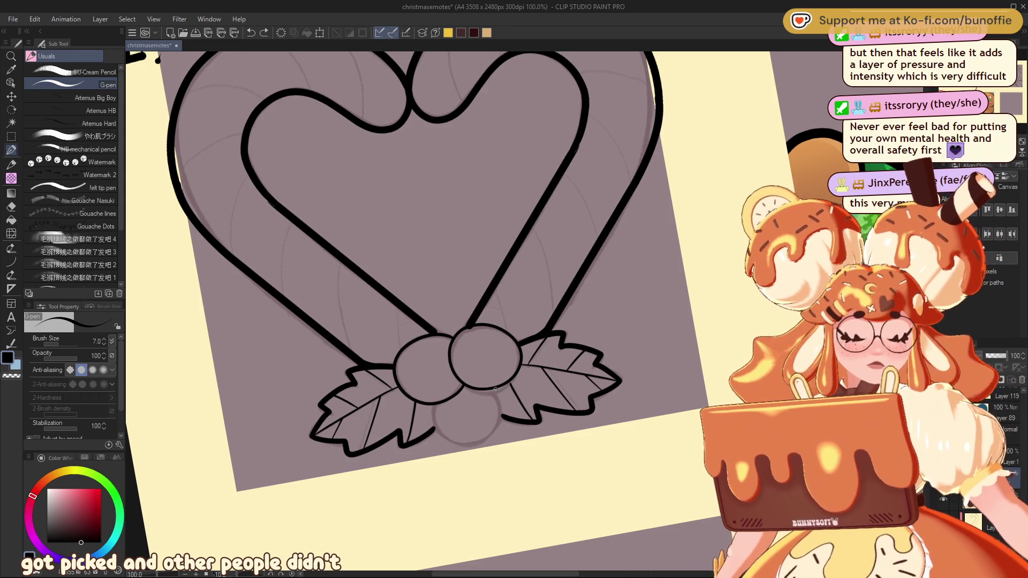
mouse_move(435, 402)
left_mouse_down()
mouse_move(435, 417)
mouse_move(474, 440)
mouse_move(500, 407)
left_mouse_up()
key("ctrl+z")
key("ctrl+z")
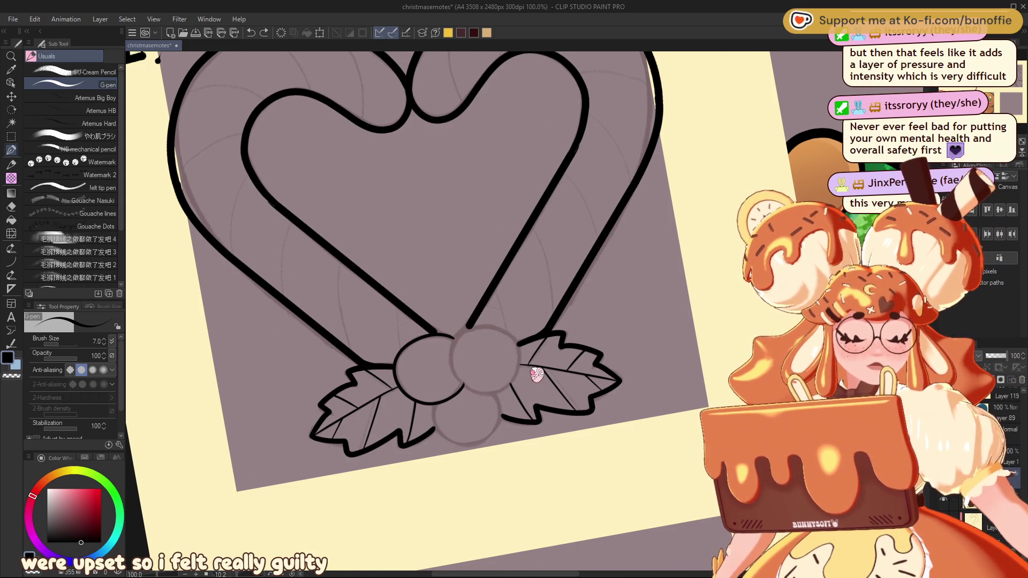
left_click_drag(460, 334, 460, 379)
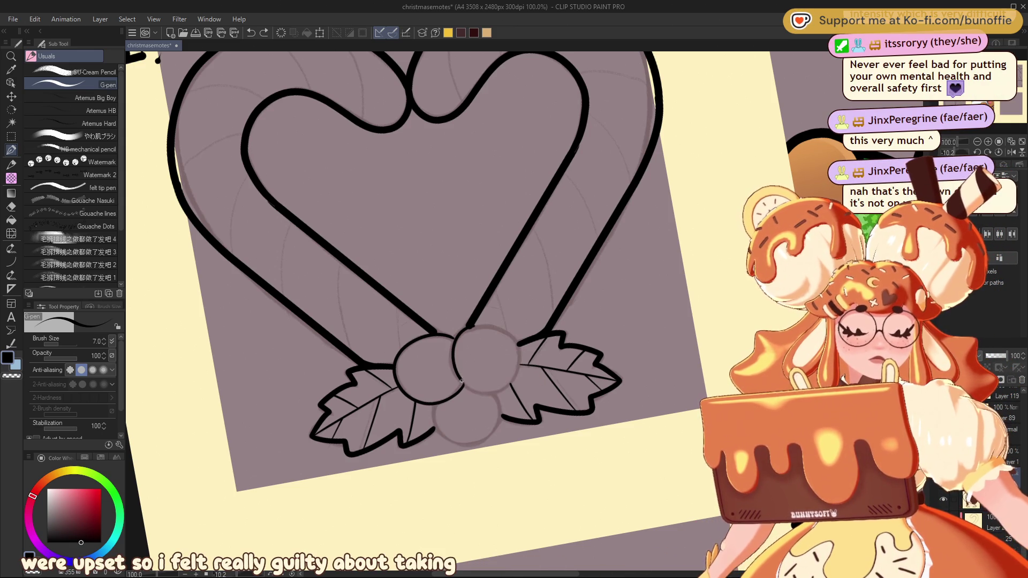
left_click_drag(520, 347, 469, 328)
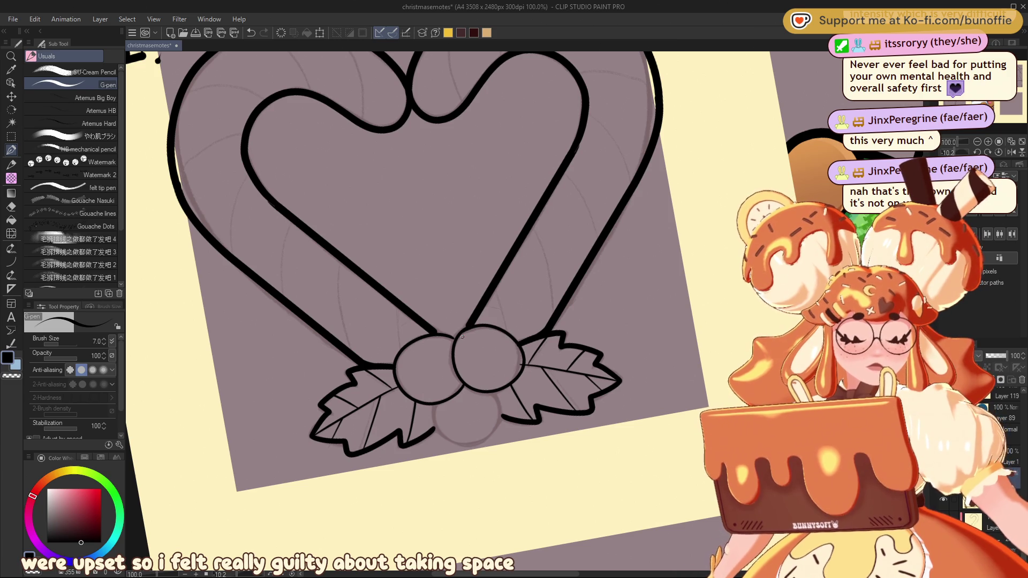
key("ctrl+z")
key("ctrl+z")
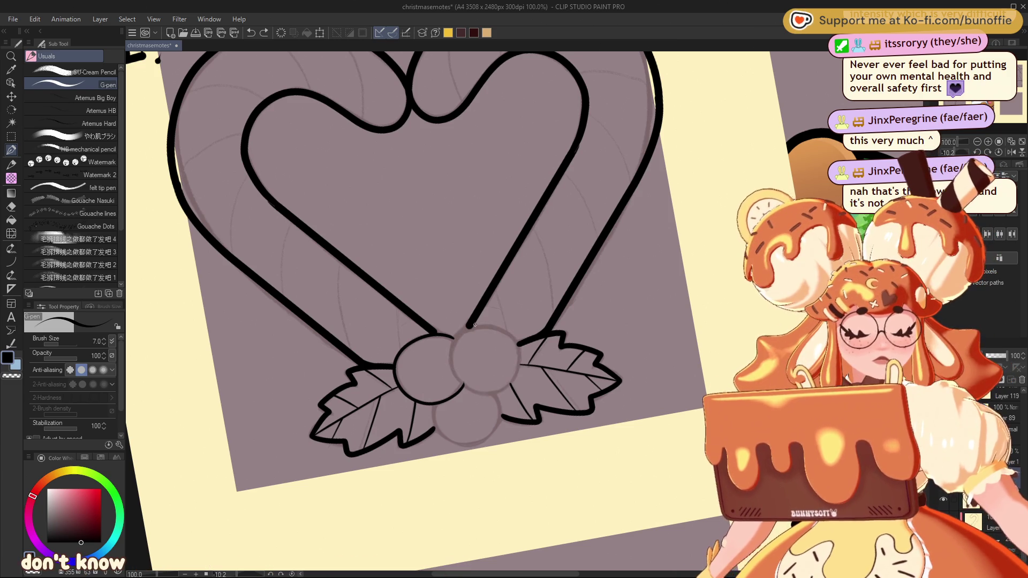
left_click_drag(473, 325, 453, 346)
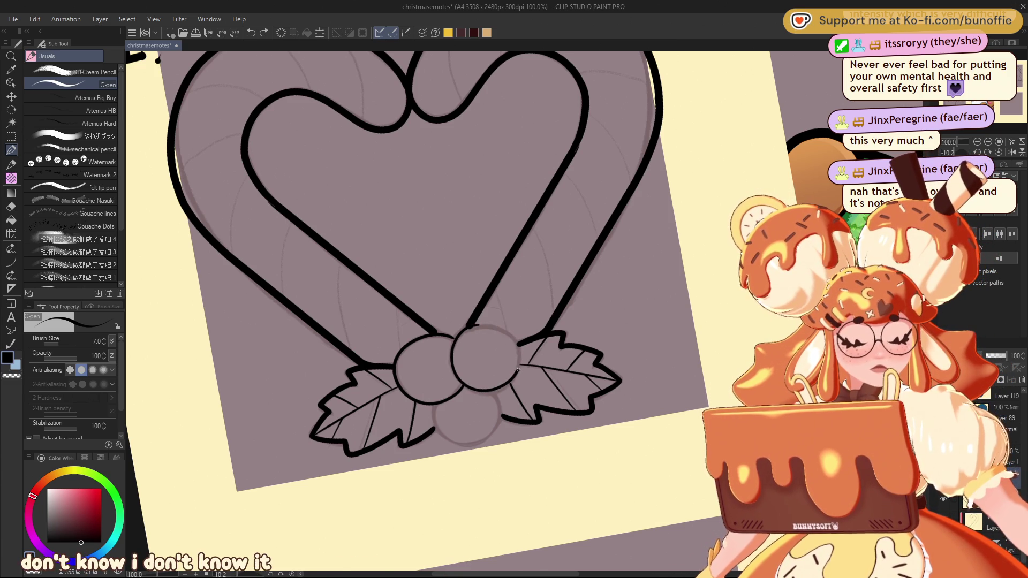
left_click_drag(517, 373, 498, 328)
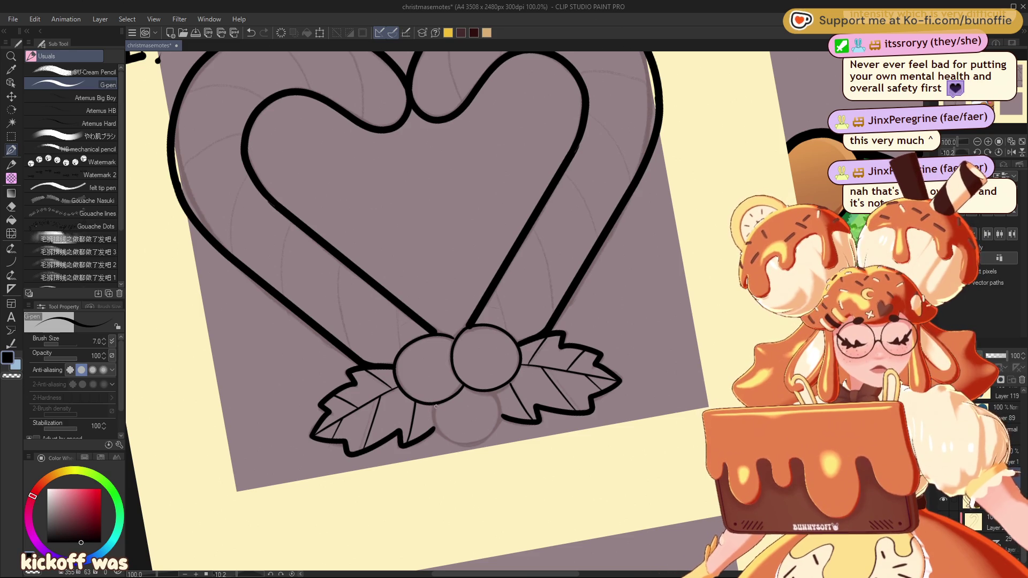
Ink the lower berry's outline and raise the G-pen size to 15
left_click_drag(480, 441, 503, 412)
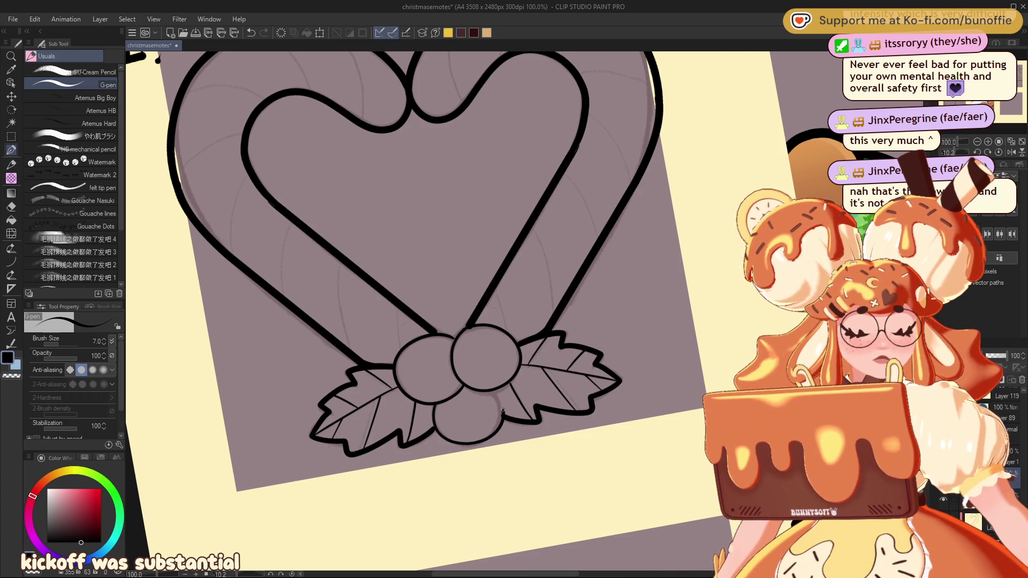
key("ctrl+z")
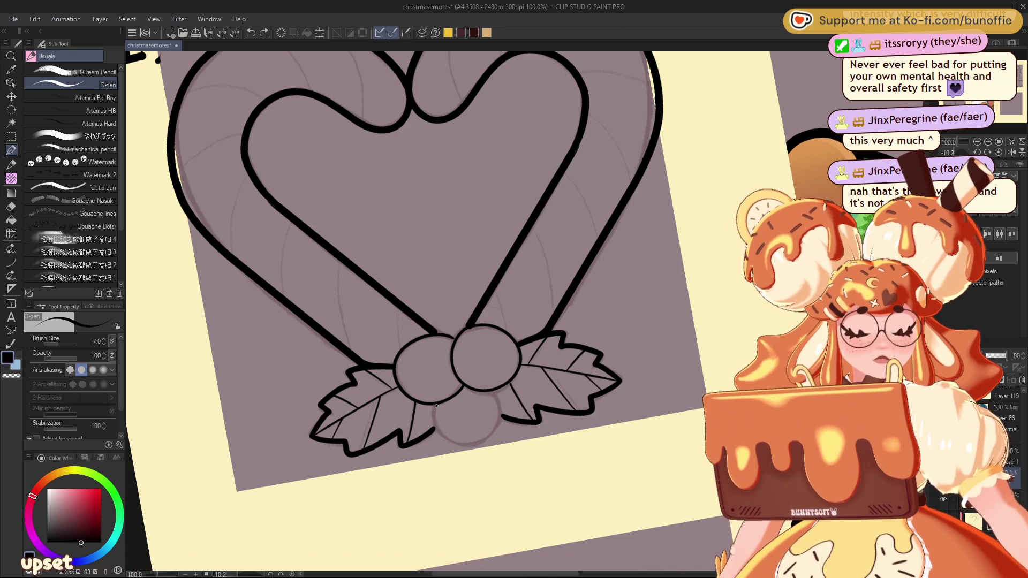
mouse_move(442, 435)
left_mouse_down()
mouse_move(489, 438)
mouse_move(500, 405)
left_mouse_up()
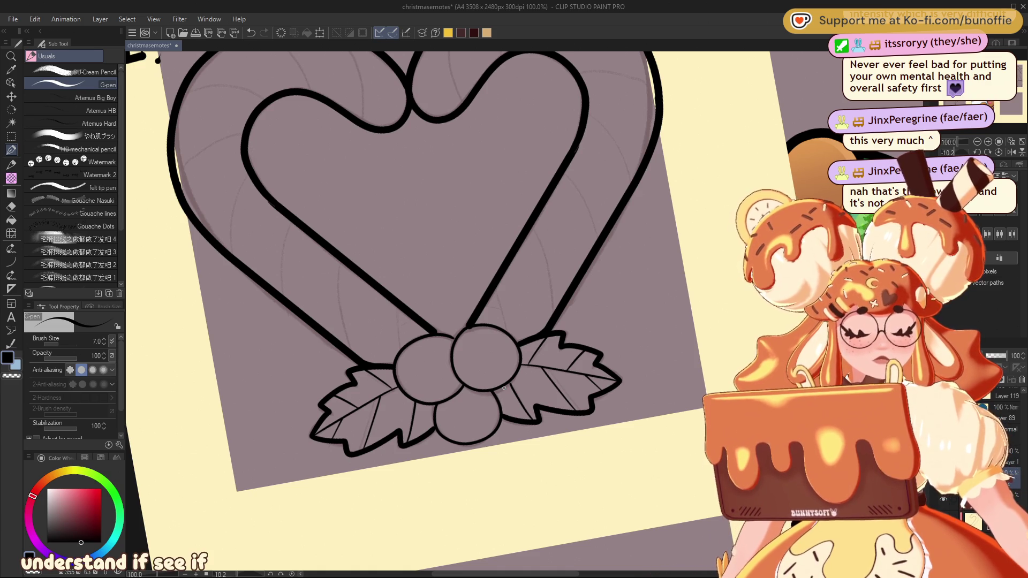
key("bracketright")
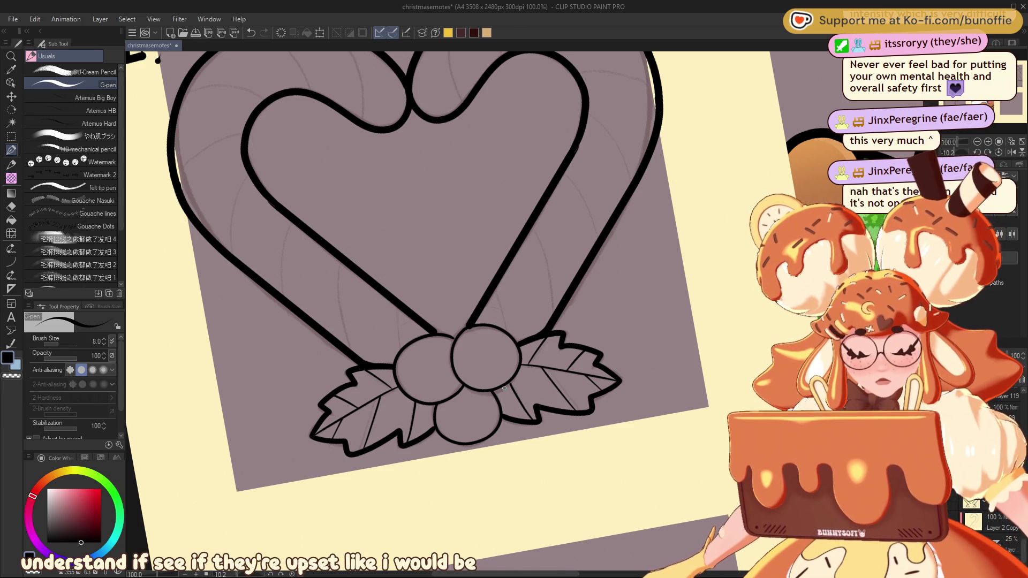
key("bracketright")
key("bracketright")
key("bracketright")
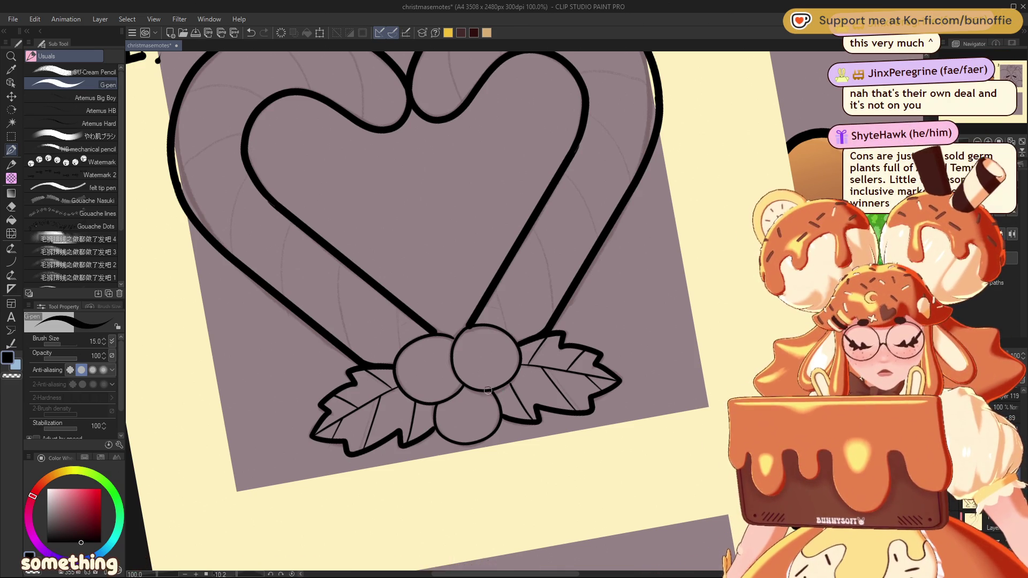
Retrace the left berry's top and the middle berry's right edge with size-15 strokes
left_click_drag(452, 337, 423, 336)
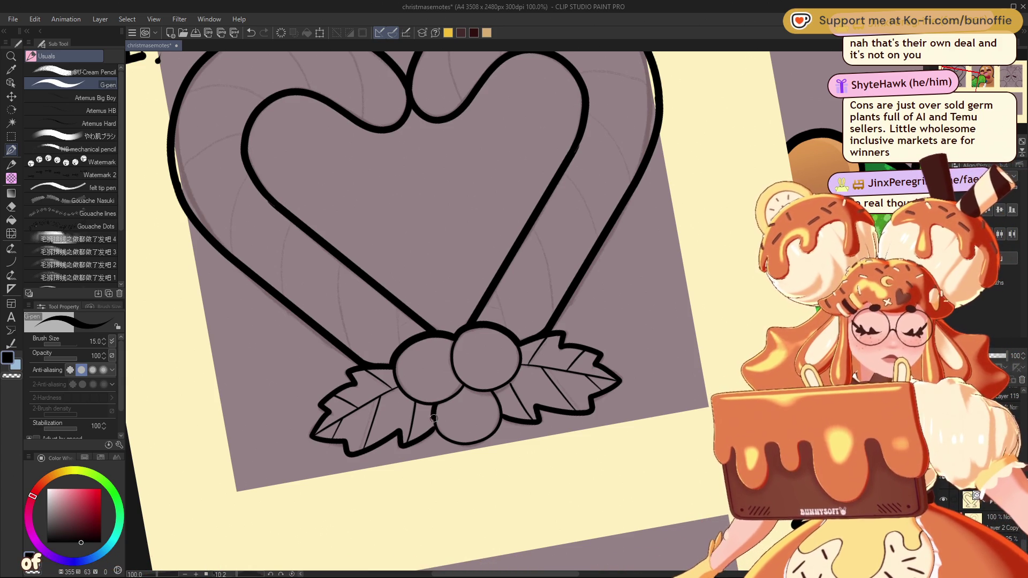
left_click_drag(450, 439, 491, 428)
key("ctrl+z")
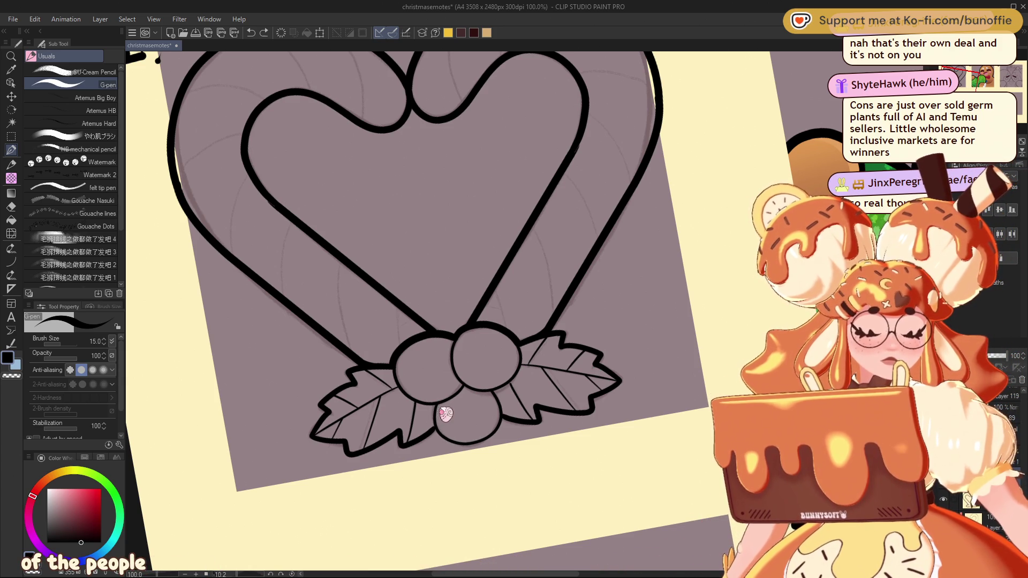
mouse_move(438, 403)
left_mouse_down()
mouse_move(471, 446)
mouse_move(497, 428)
mouse_move(492, 389)
mouse_move(437, 410)
mouse_move(445, 435)
mouse_move(486, 437)
mouse_move(499, 407)
left_mouse_up()
key("ctrl+z")
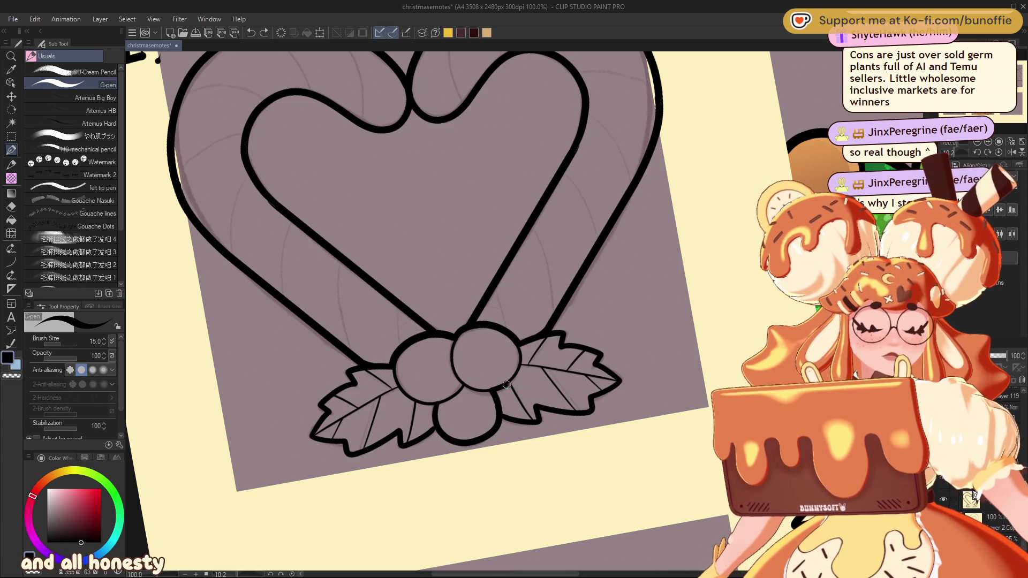
left_click_drag(520, 359, 524, 334)
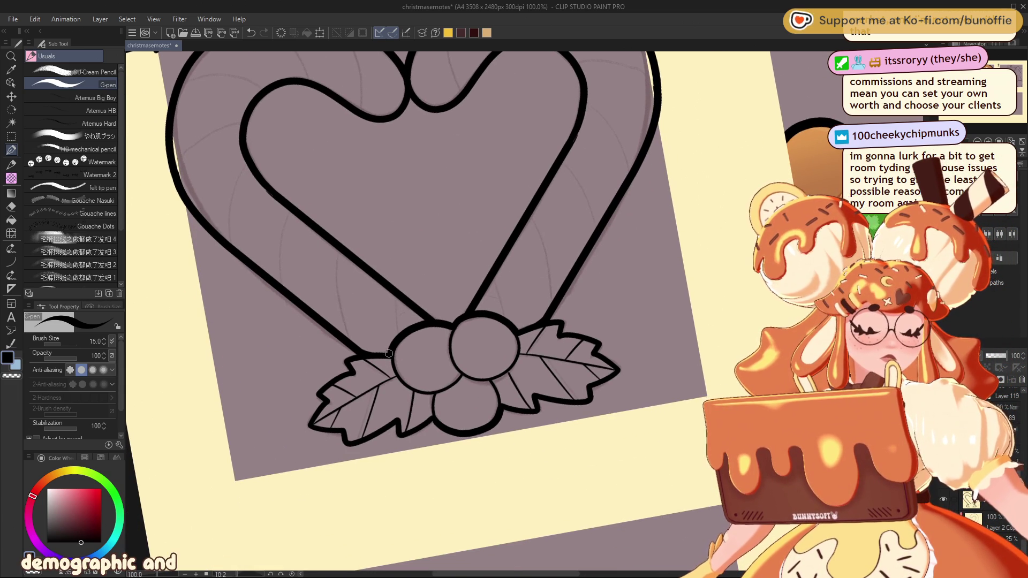
Undo a stray mark near the right berry and pan to show the whole heart and labels
left_click_drag(388, 363, 397, 378)
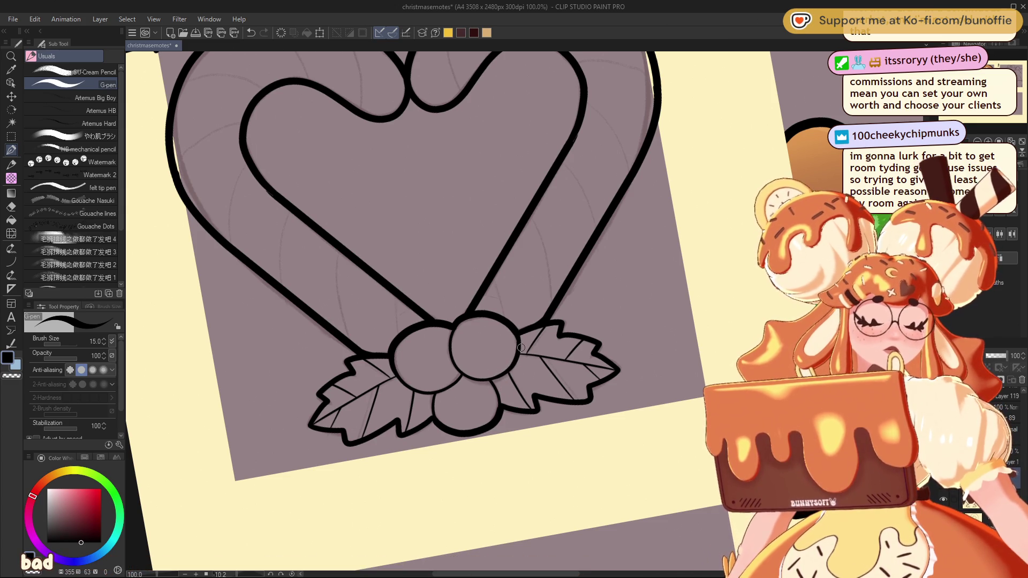
key("ctrl+z")
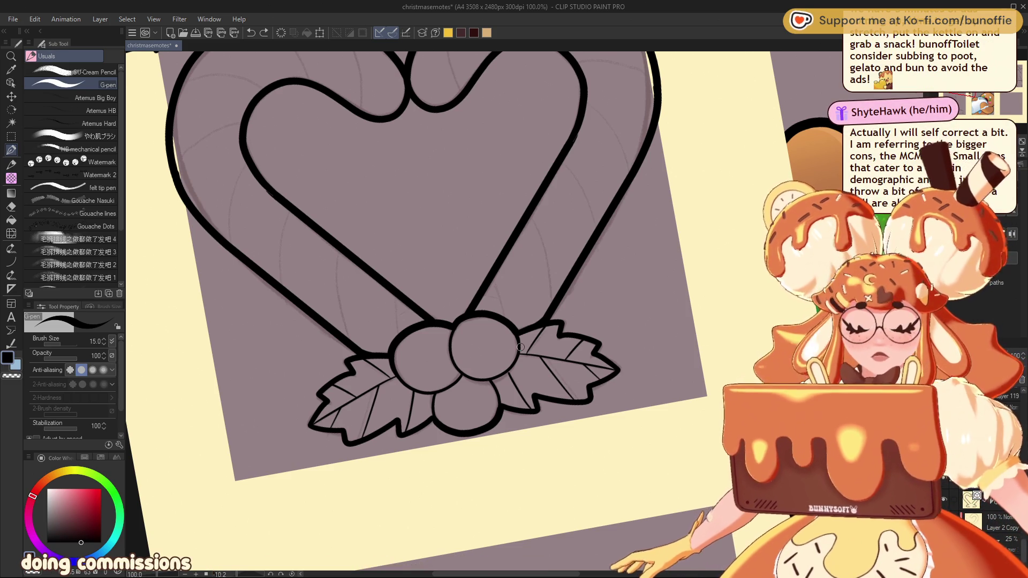
left_click_drag(520, 347, 531, 346)
mouse_move(514, 289)
left_mouse_down()
mouse_move(514, 439)
mouse_move(569, 441)
mouse_move(546, 460)
left_mouse_up()
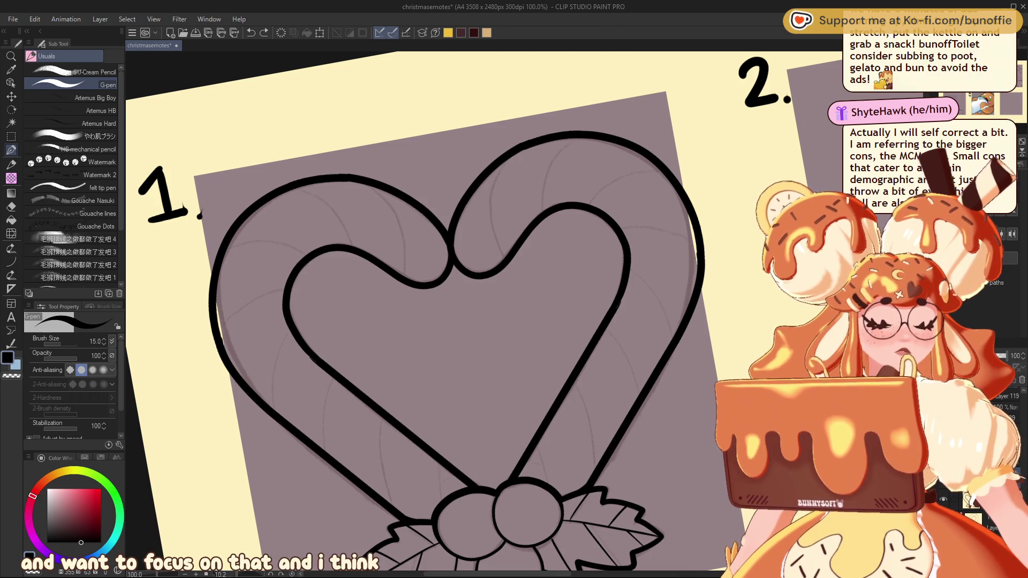
key("ctrl+@")
left_click_drag(513, 289, 548, 212)
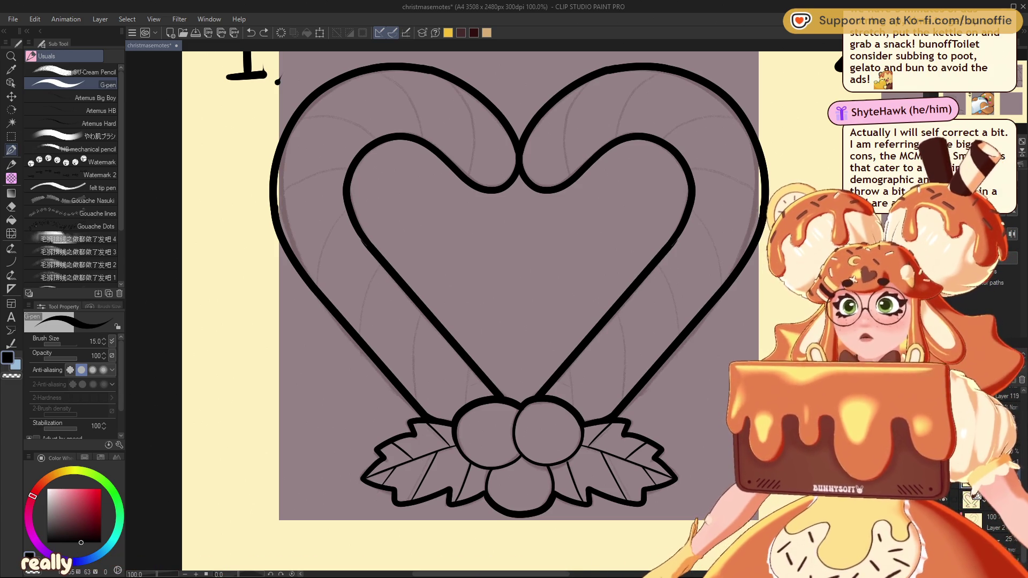
mouse_move(514, 289)
left_mouse_down()
mouse_move(582, 244)
mouse_move(558, 267)
mouse_move(540, 262)
mouse_move(514, 211)
left_mouse_up()
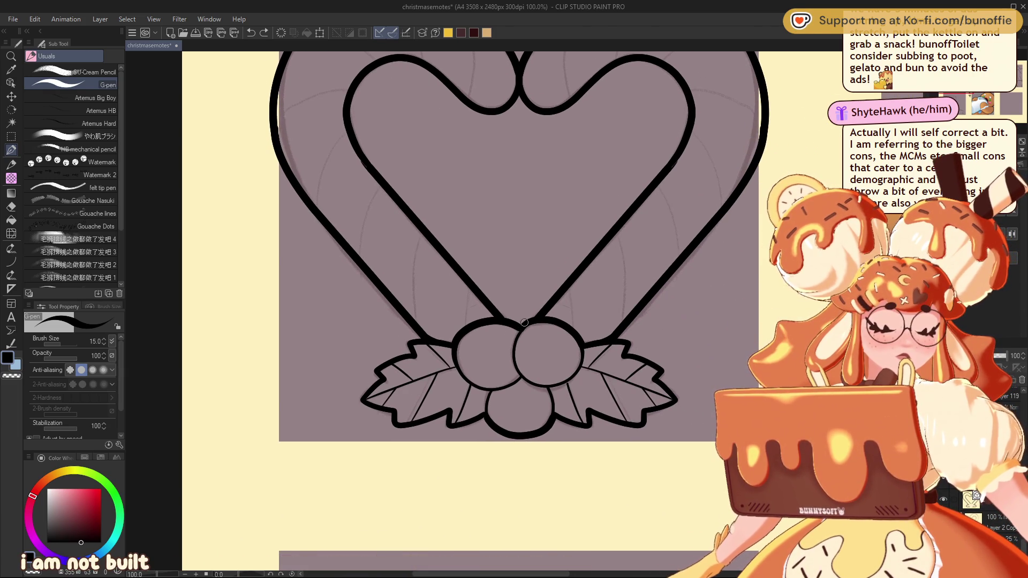
left_click_drag(525, 320, 520, 328)
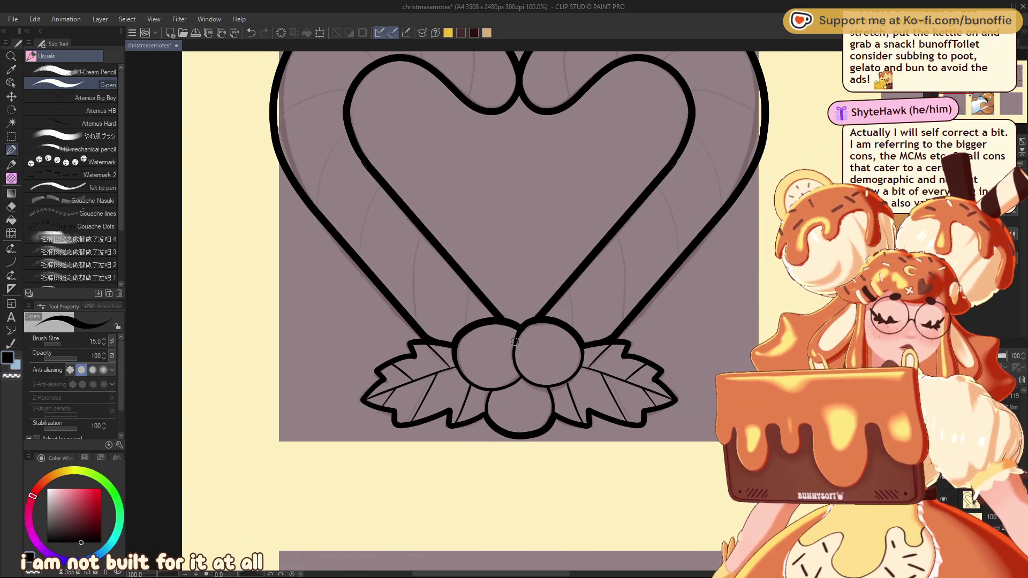
key("ctrl+z")
key("ctrl+a")
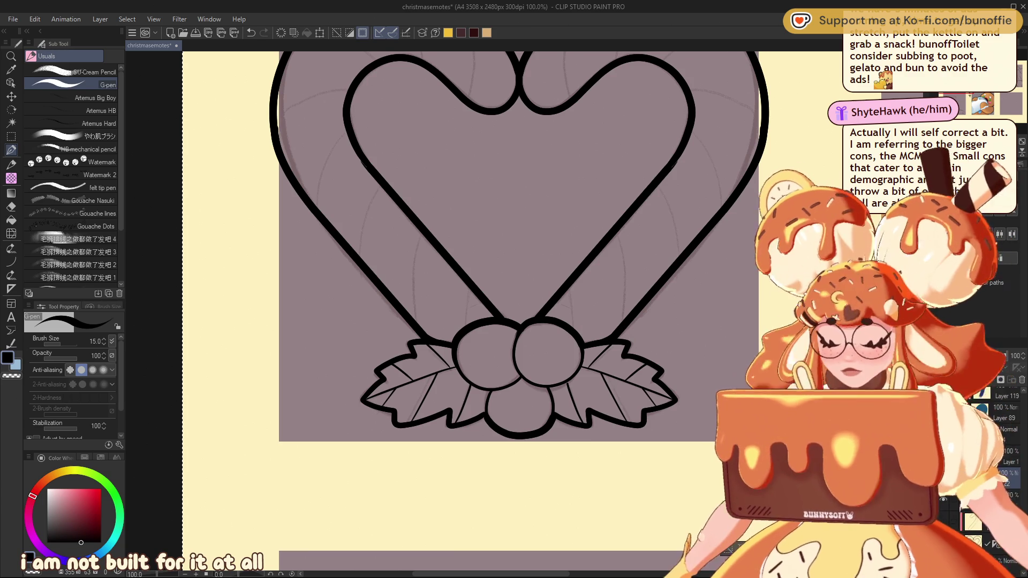
Delete the thick berry lineart, set the G-pen to size 10 and re-ink the left berry
key("Delete")
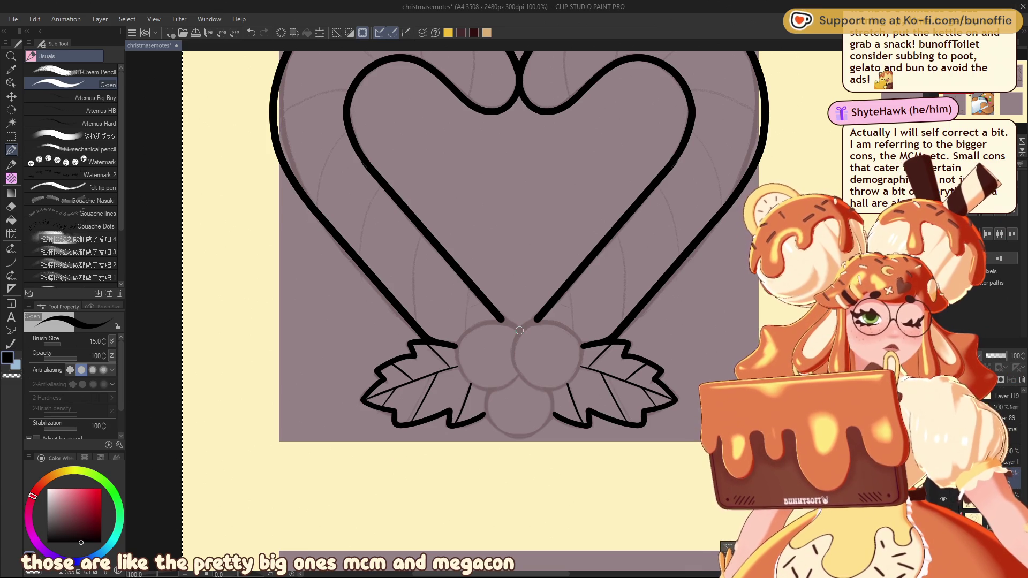
mouse_move(519, 330)
left_mouse_down()
mouse_move(495, 321)
mouse_move(457, 350)
left_mouse_up()
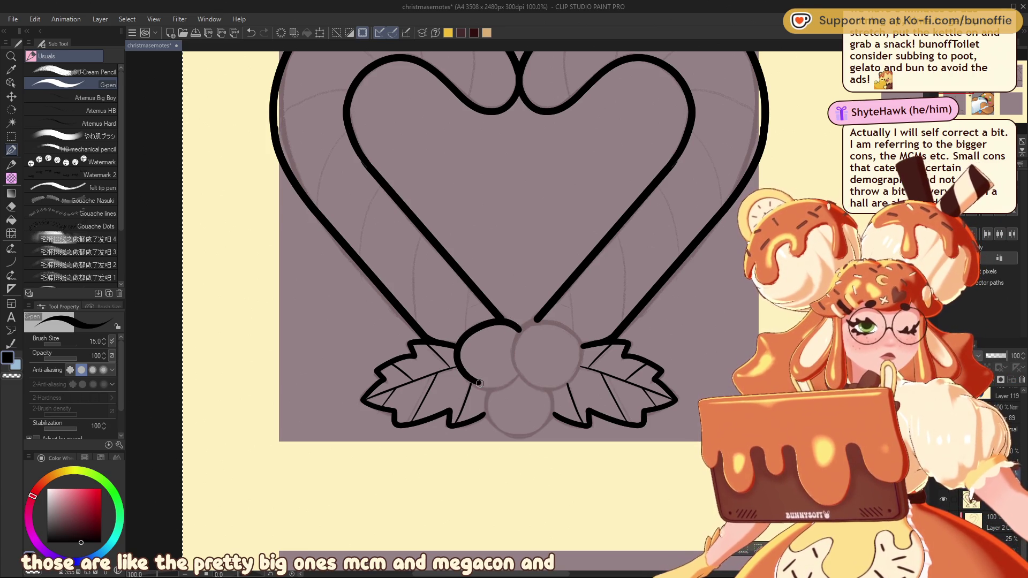
key("ctrl+z")
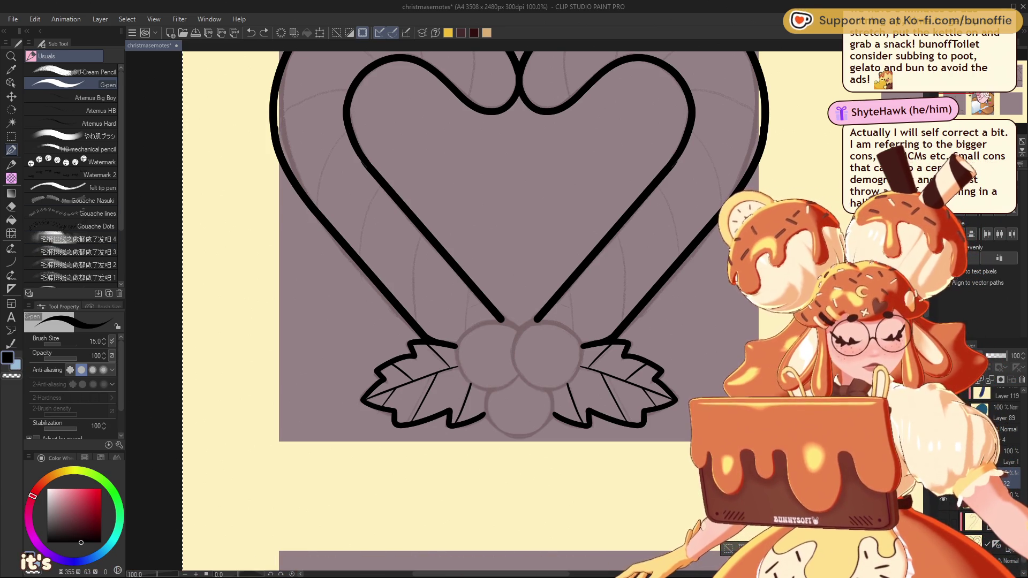
key("bracketleft")
key("bracketleft")
key("bracketleft")
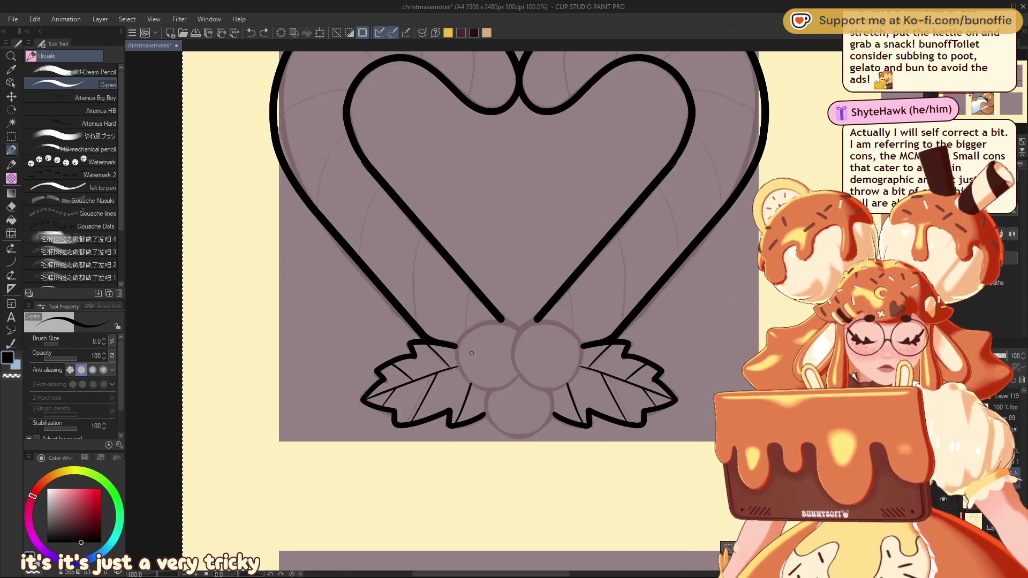
key("bracketright")
mouse_move(521, 329)
left_mouse_down()
mouse_move(490, 325)
mouse_move(466, 342)
mouse_move(494, 322)
mouse_move(460, 348)
mouse_move(459, 377)
left_mouse_up()
key("ctrl+z")
key("ctrl+z")
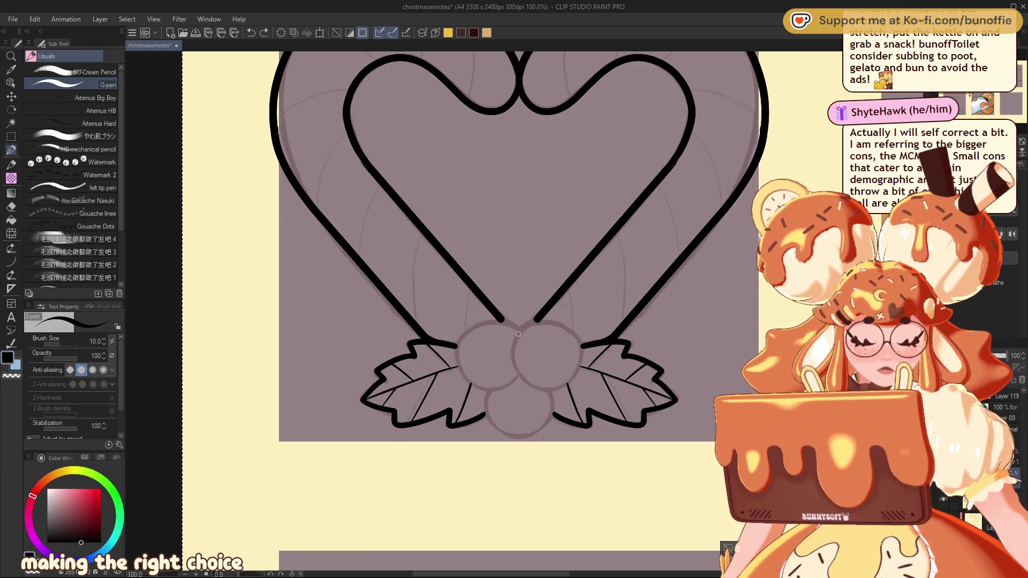
mouse_move(516, 332)
left_mouse_down()
mouse_move(478, 327)
mouse_move(490, 389)
mouse_move(522, 375)
left_mouse_up()
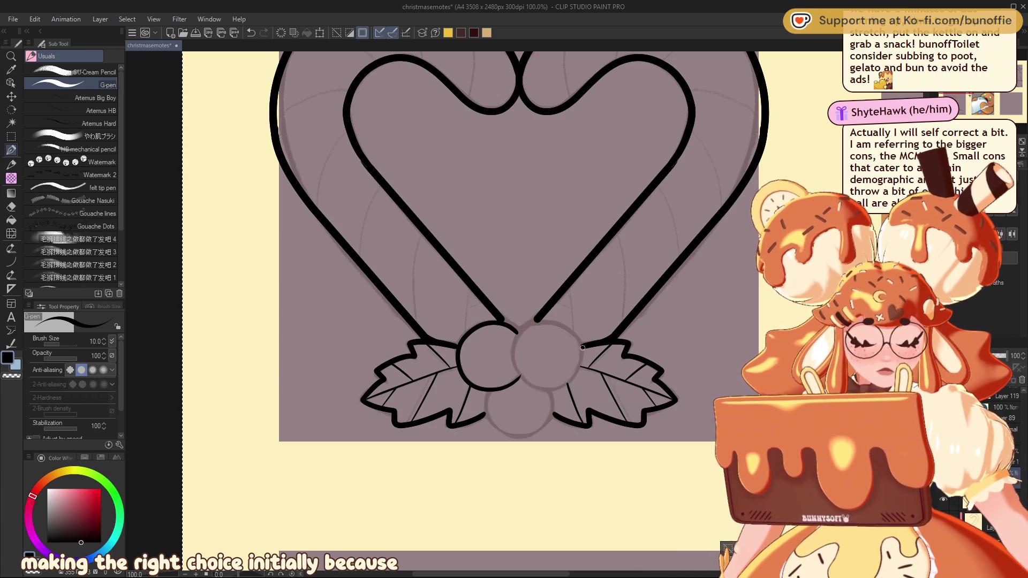
Redraw the right berry's circle, undoing uneven attempts until one clean stroke remains
mouse_move(583, 349)
left_mouse_down()
mouse_move(571, 328)
mouse_move(527, 325)
mouse_move(515, 372)
mouse_move(581, 351)
left_mouse_up()
key("ctrl+z")
mouse_move(546, 321)
left_mouse_down()
mouse_move(533, 323)
mouse_move(515, 356)
mouse_move(545, 388)
left_mouse_up()
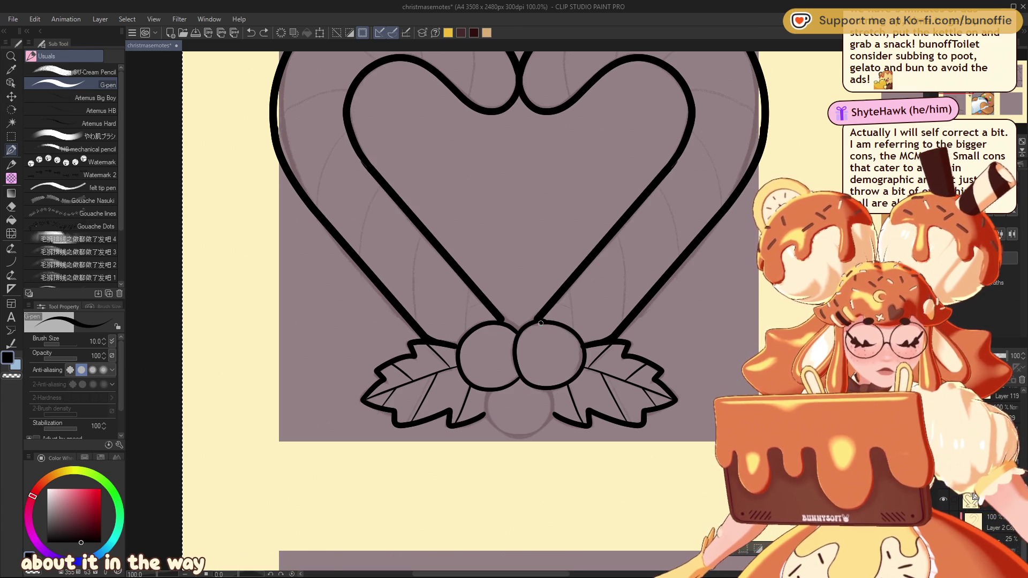
key("ctrl+z")
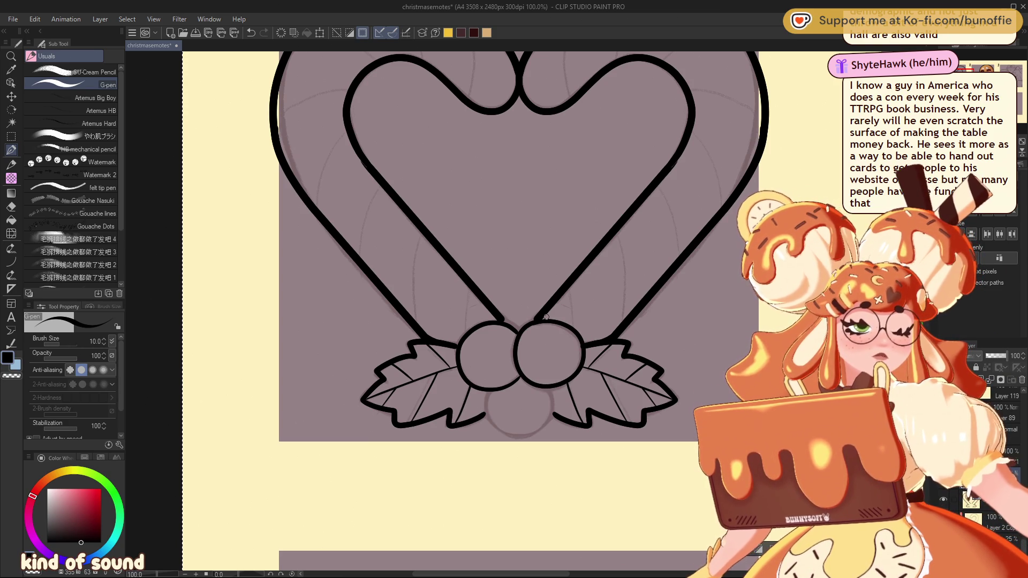
key("ctrl+z")
mouse_move(542, 322)
left_mouse_down()
mouse_move(513, 363)
mouse_move(554, 384)
mouse_move(573, 333)
mouse_move(541, 321)
mouse_move(513, 351)
mouse_move(527, 383)
mouse_move(570, 379)
mouse_move(581, 343)
mouse_move(537, 322)
left_mouse_up()
key("ctrl+z")
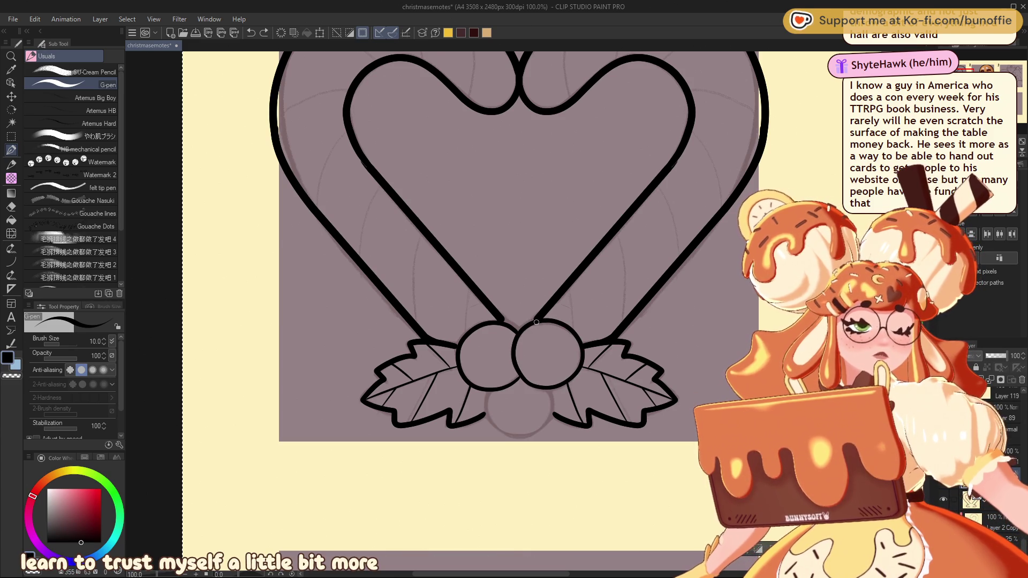
key("ctrl+z")
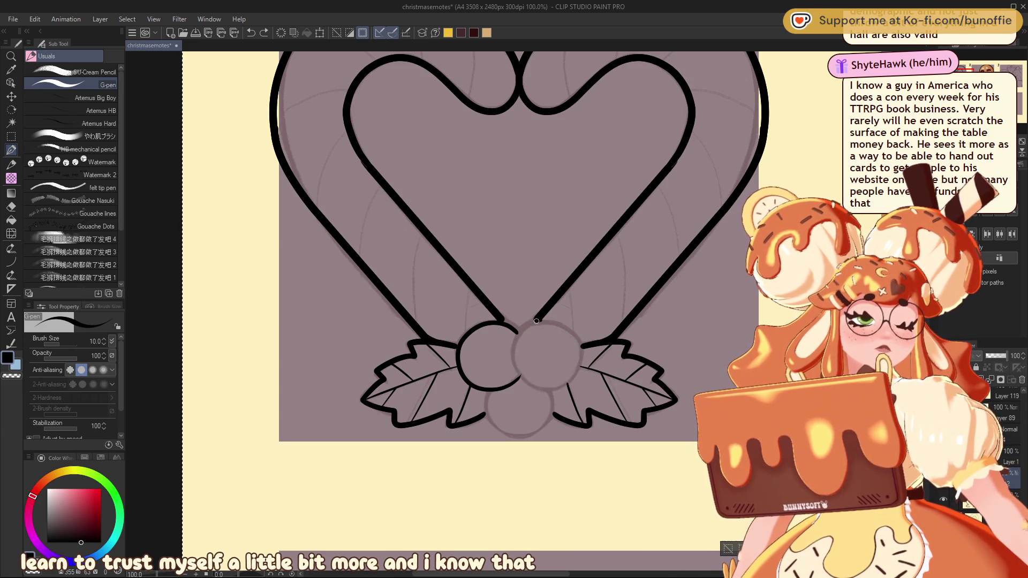
mouse_move(513, 355)
left_mouse_down()
mouse_move(529, 382)
mouse_move(581, 363)
left_mouse_up()
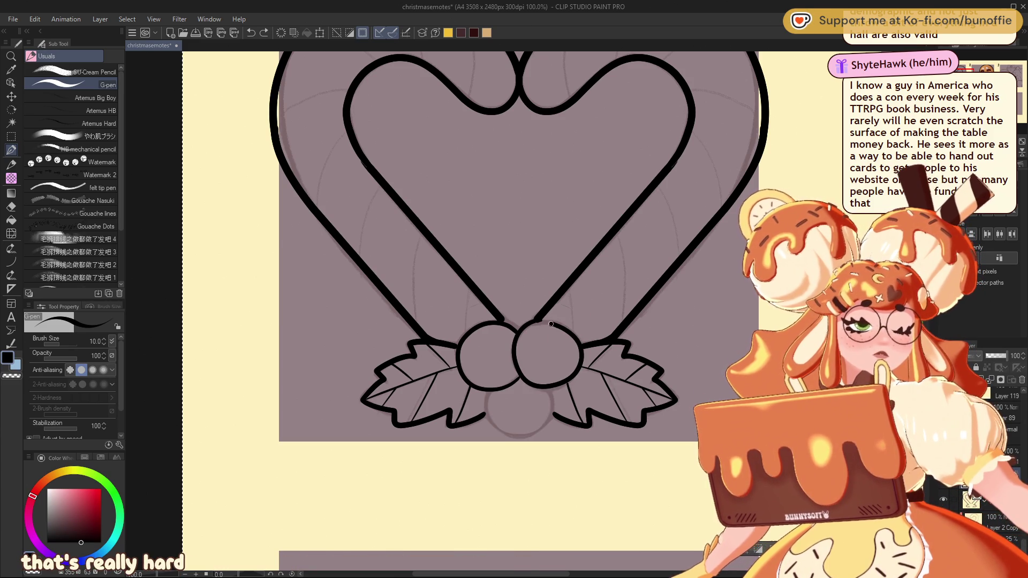
key("ctrl+z")
mouse_move(545, 322)
left_mouse_down()
mouse_move(517, 369)
mouse_move(582, 346)
left_mouse_up()
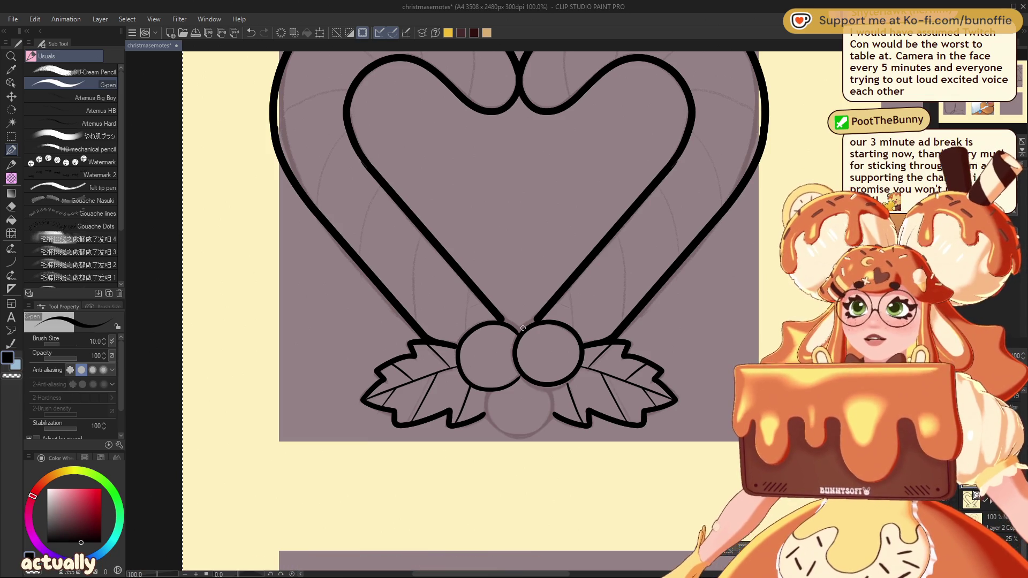
Pan the view to show more of the candy-cane heart
left_click_drag(523, 329, 507, 208)
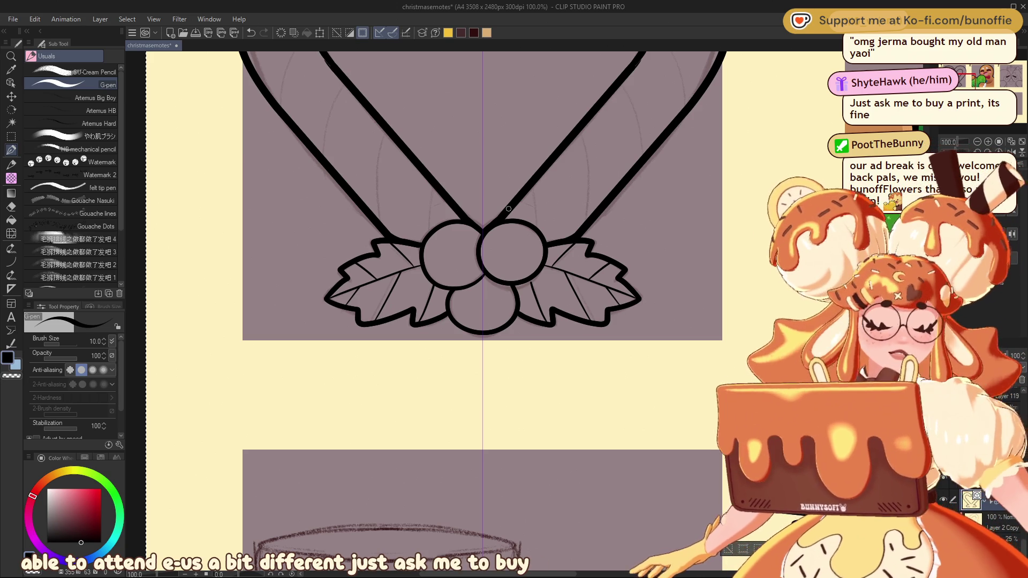
Zoom out to 66.7% to see the whole inked heart in panel 1
scroll(508, 209, "up", 5)
scroll(507, 209, "down", 6)
scroll(374, 311, "up", 5)
scroll(428, 311, "down", 2)
scroll(482, 311, "left", 2)
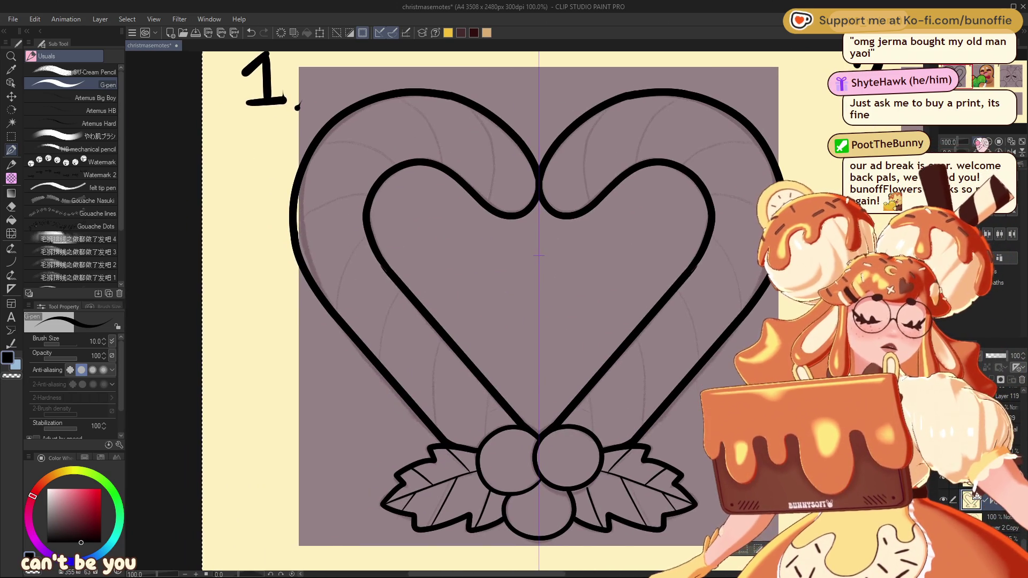
scroll(524, 312, "down", 2)
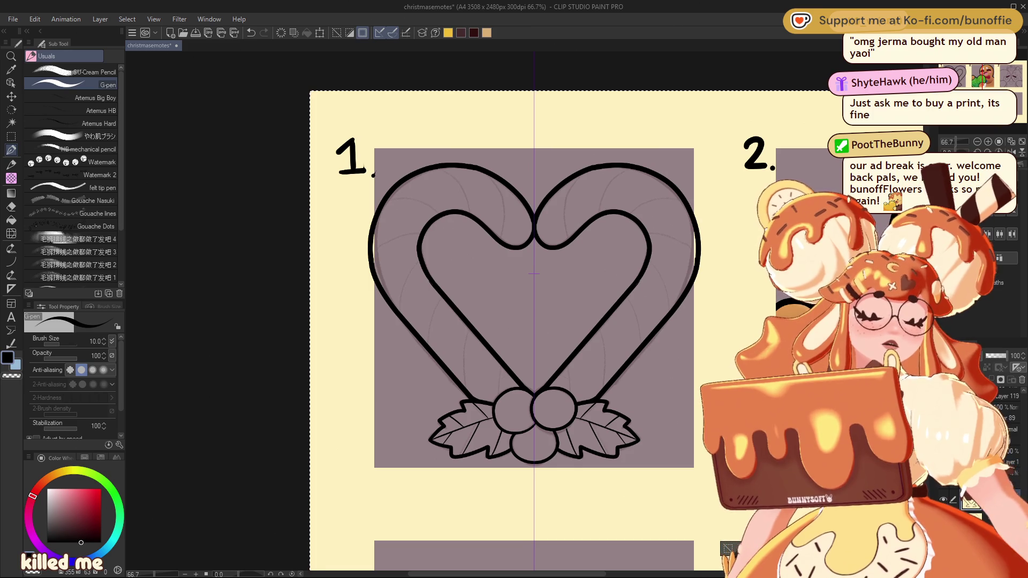
Toggle Clip to layer below on and back off, then start Scale/Rotate on the heart
key("ctrl+alt+g")
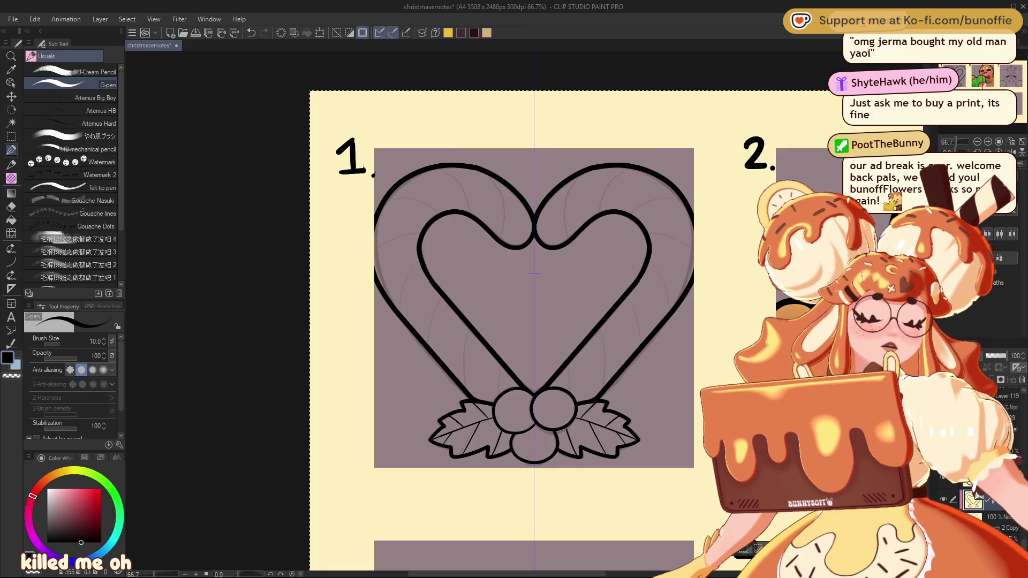
key("ctrl+z")
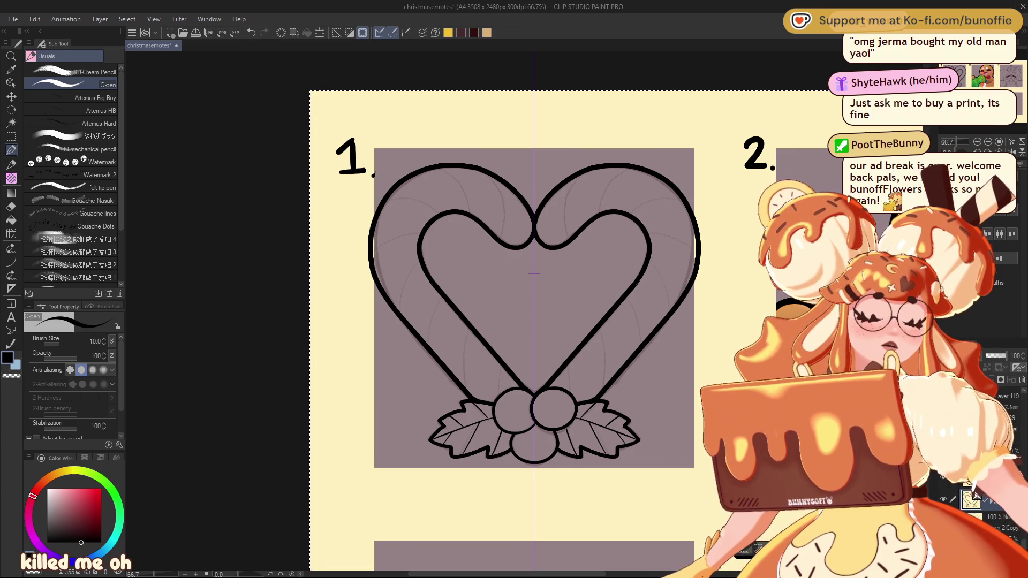
key("ctrl+t")
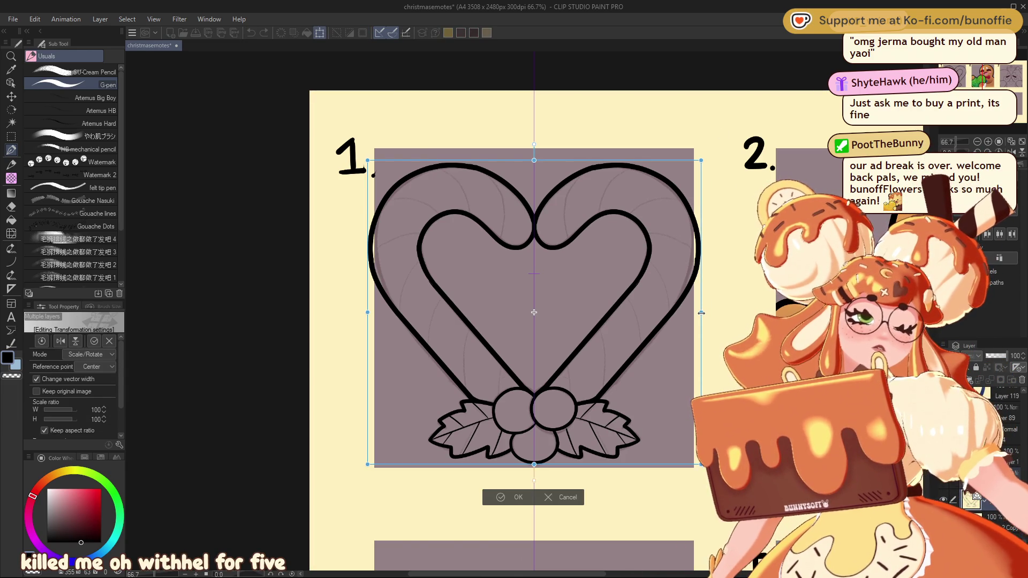
Scale the heart lineart to 94%, rotate and reposition it, commit, and hide the sketch layer
mouse_move(701, 312)
left_mouse_down()
mouse_move(686, 319)
mouse_move(691, 311)
left_mouse_up()
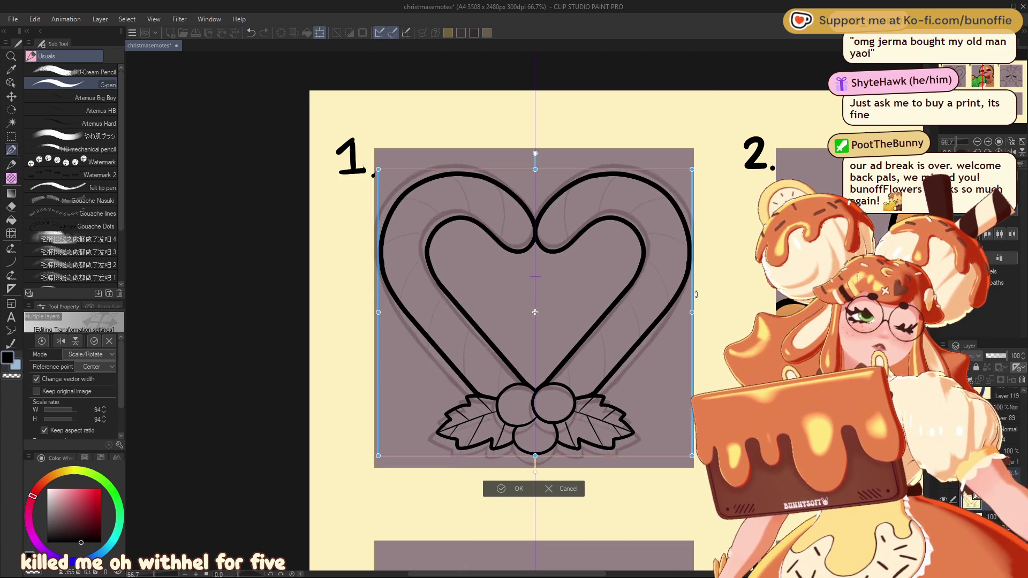
mouse_move(675, 147)
left_mouse_down()
mouse_move(659, 132)
mouse_move(569, 114)
left_mouse_up()
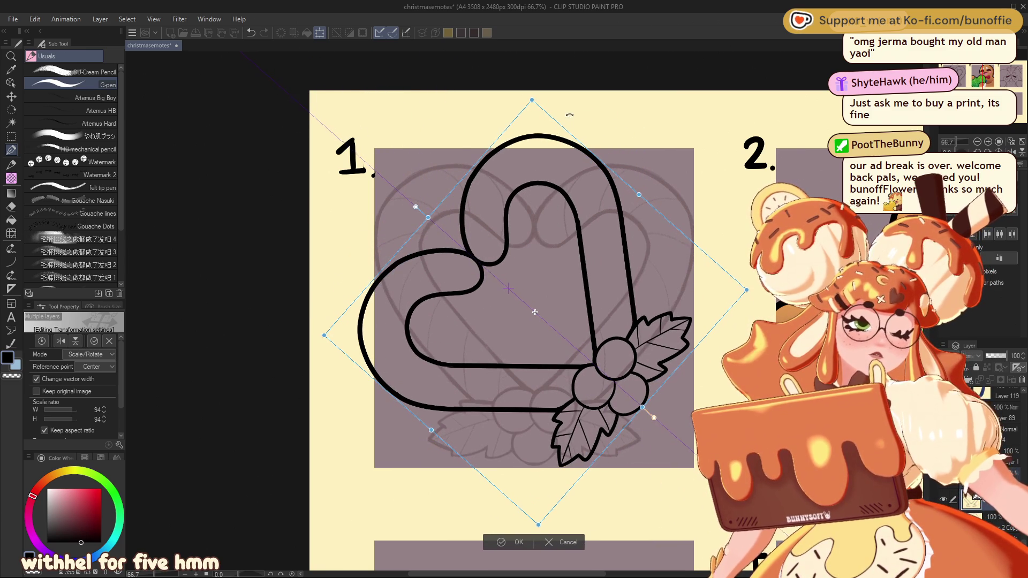
left_click_drag(665, 310, 680, 309)
left_click_drag(546, 319, 546, 319)
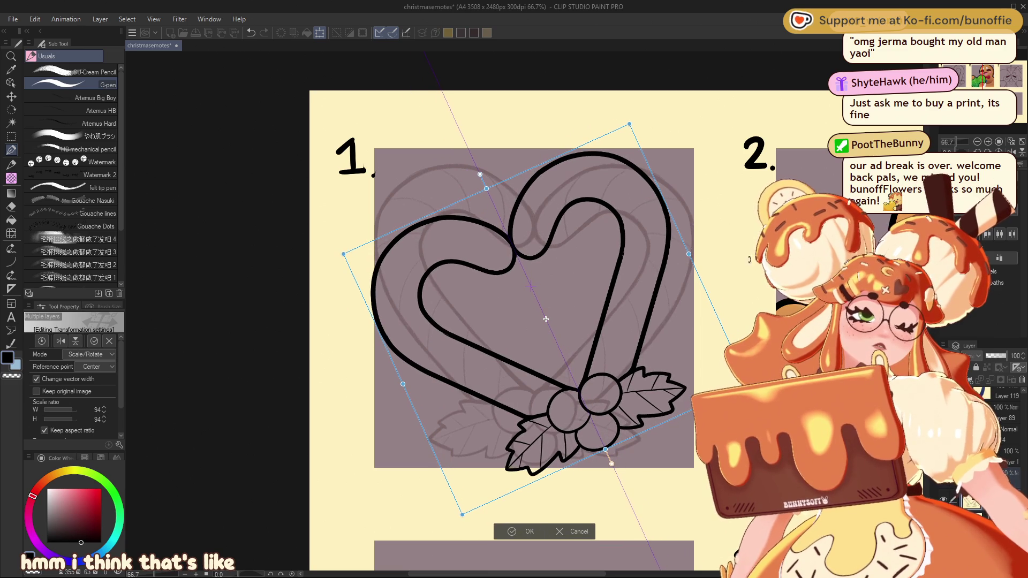
mouse_move(668, 270)
left_mouse_down()
mouse_move(672, 263)
mouse_move(677, 280)
left_mouse_up()
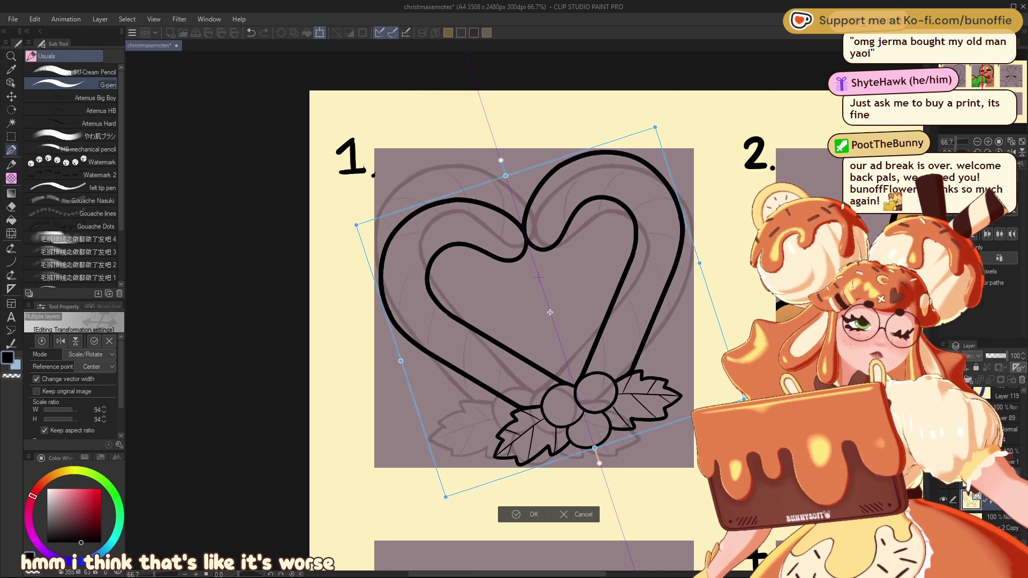
left_click_drag(550, 312, 550, 312)
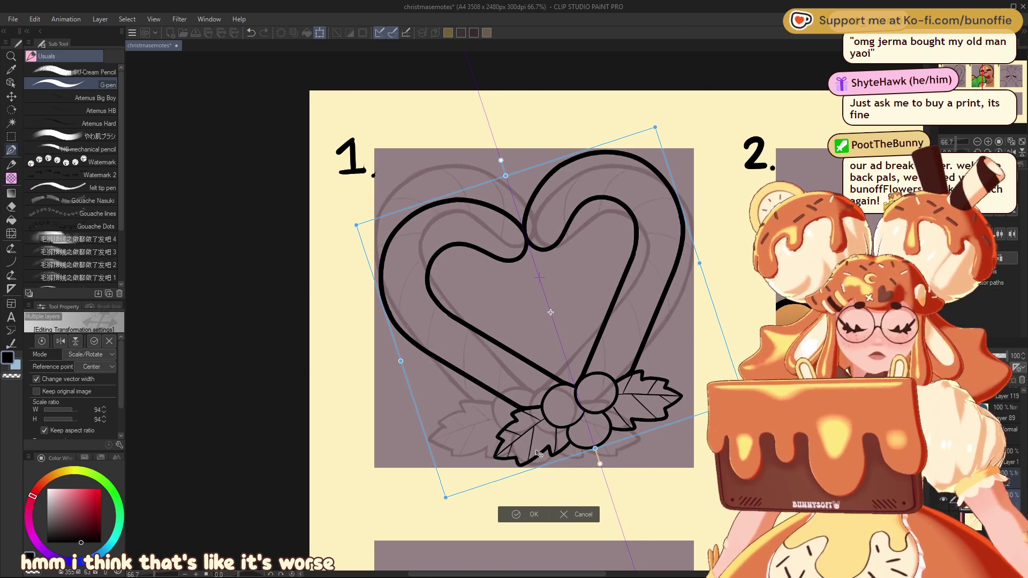
left_click(526, 515)
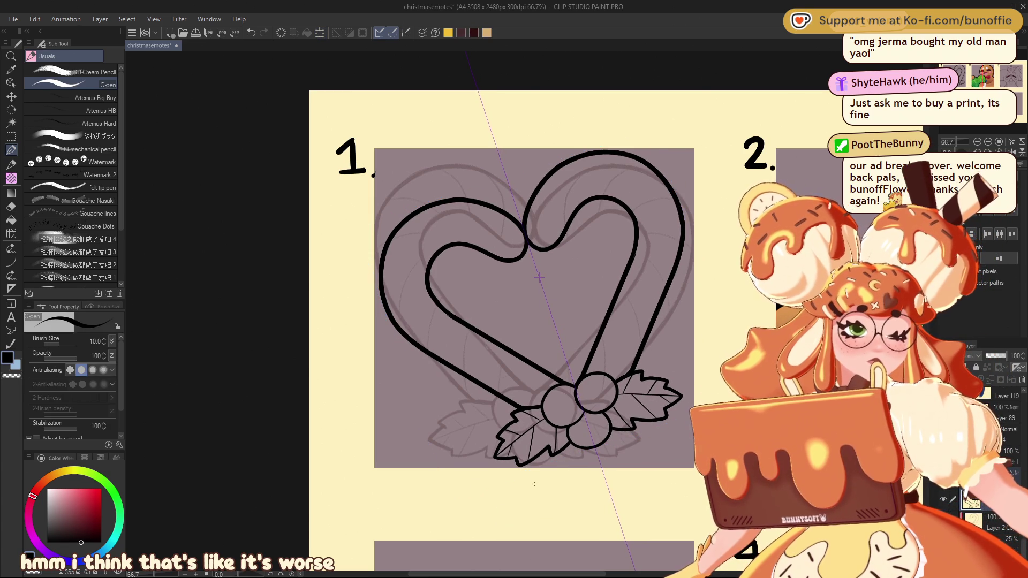
key("ctrl+h")
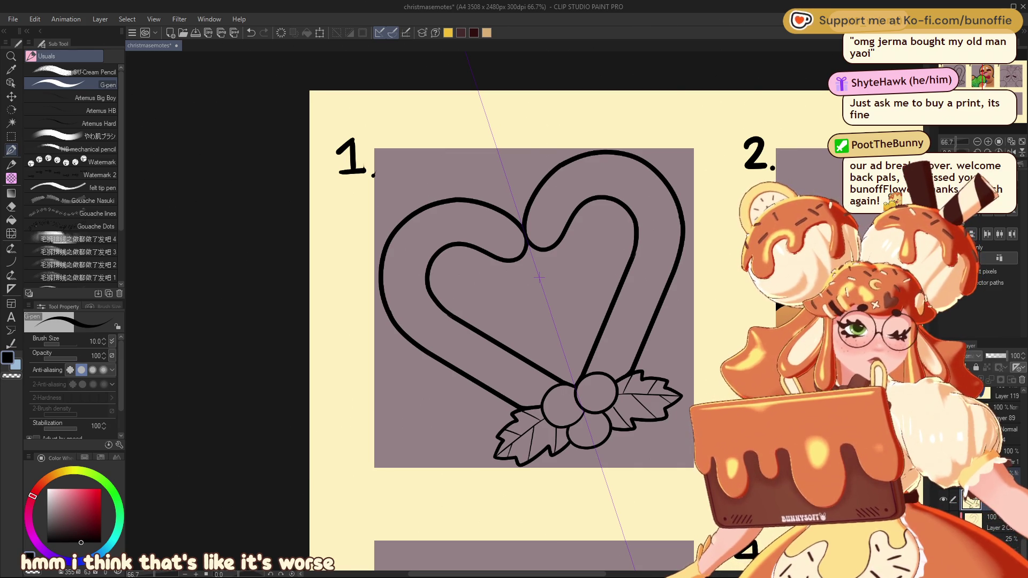
scroll(539, 277, "down", 10)
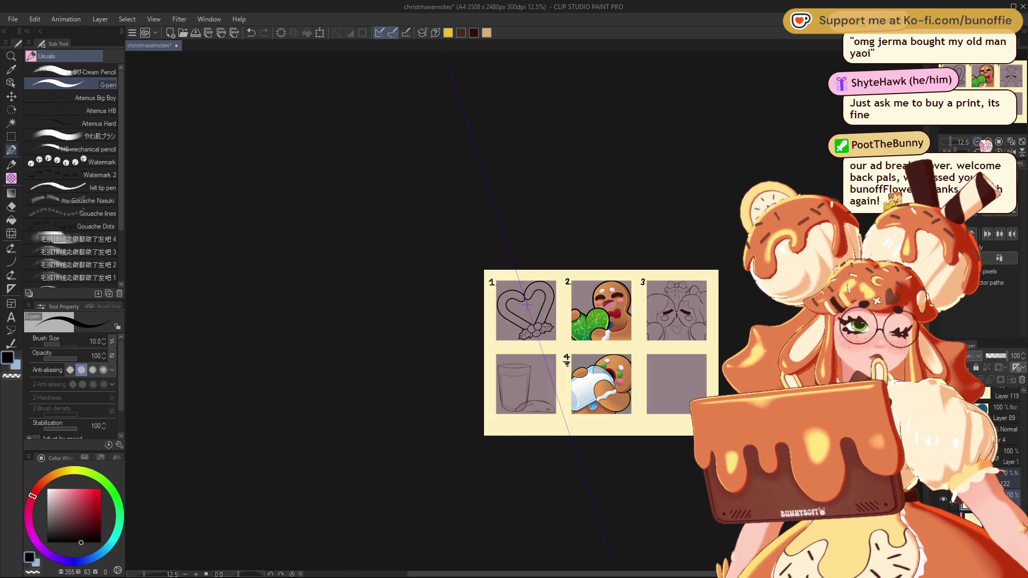
Flip the panel 1 heart drawing horizontally
scroll(524, 309, "down", 2)
scroll(525, 312, "up", 6)
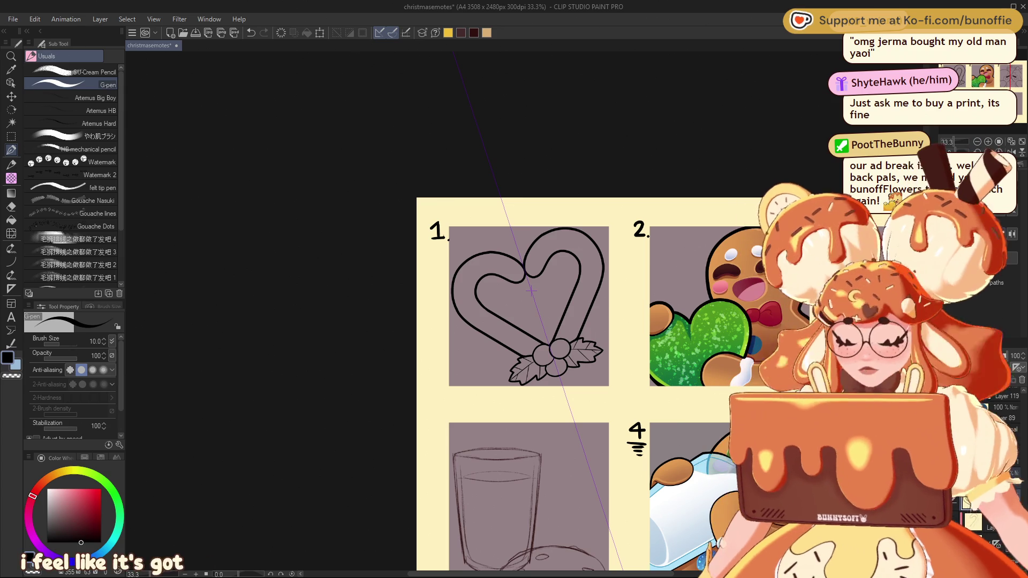
key("ctrl+t")
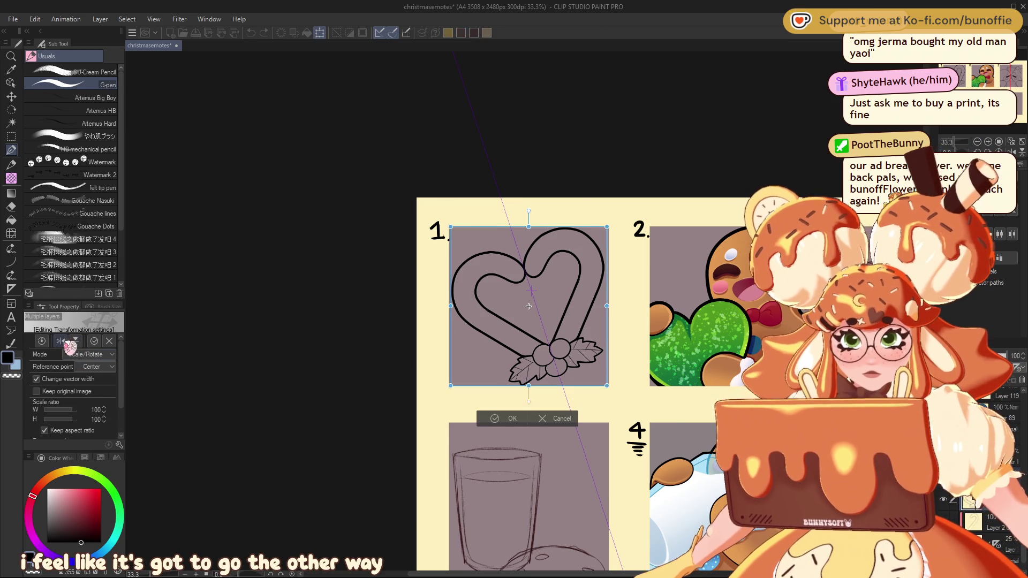
left_click(63, 342)
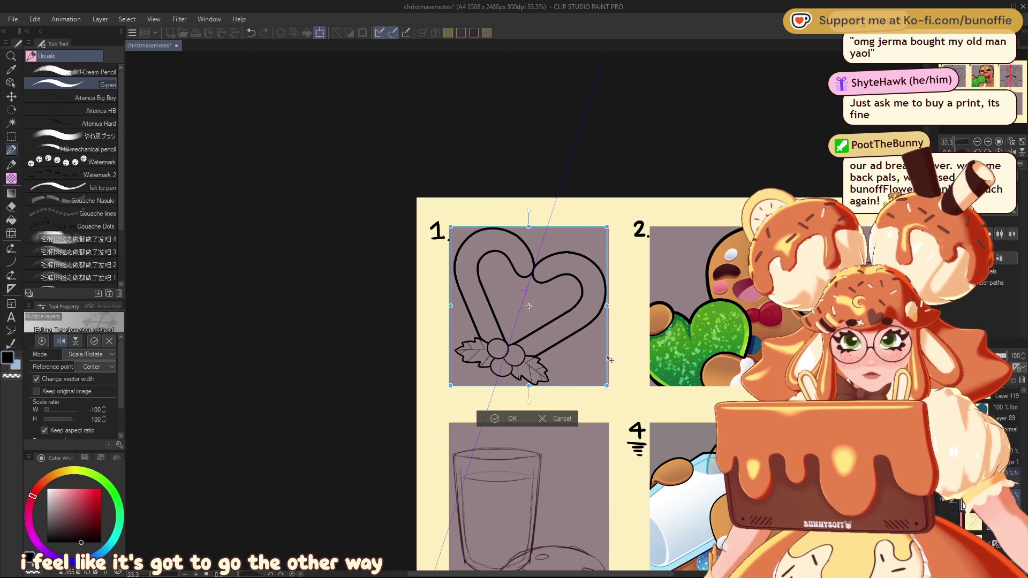
left_click(508, 420)
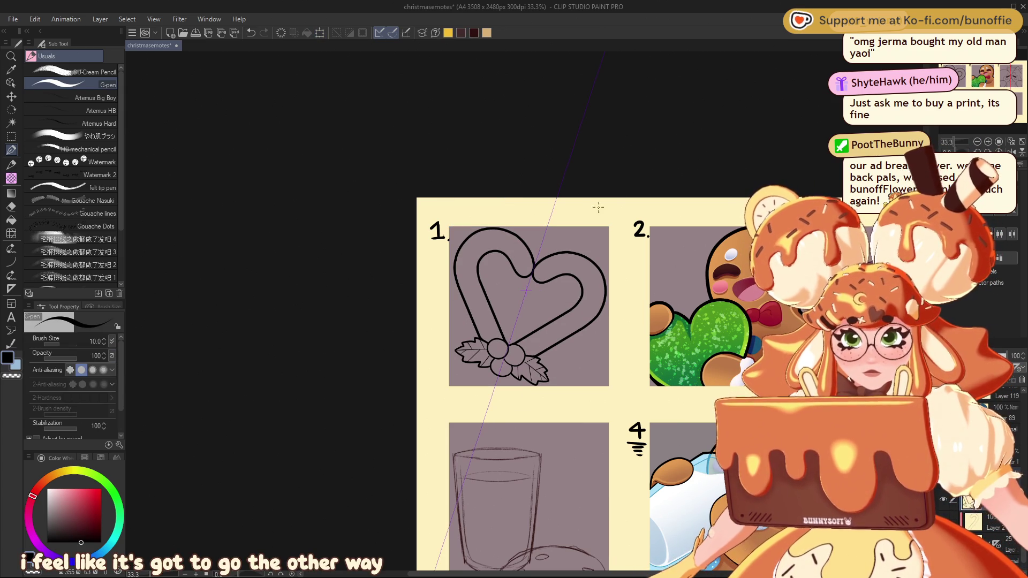
Tilt the heart slightly clockwise and shrink it to 99%
key("ctrl+t")
left_click_drag(600, 256, 596, 279)
left_click_drag(607, 389, 604, 388)
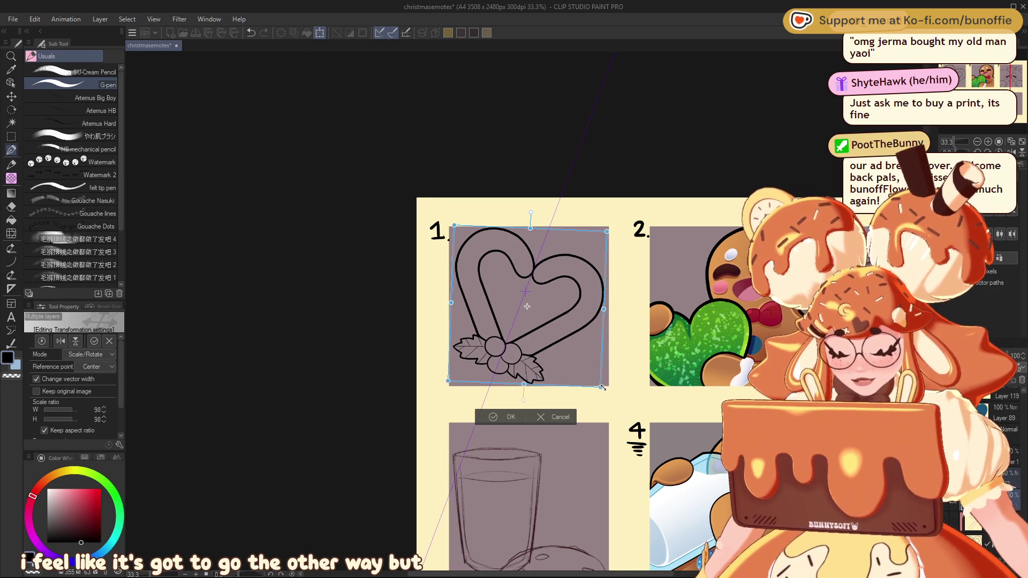
left_click(507, 418)
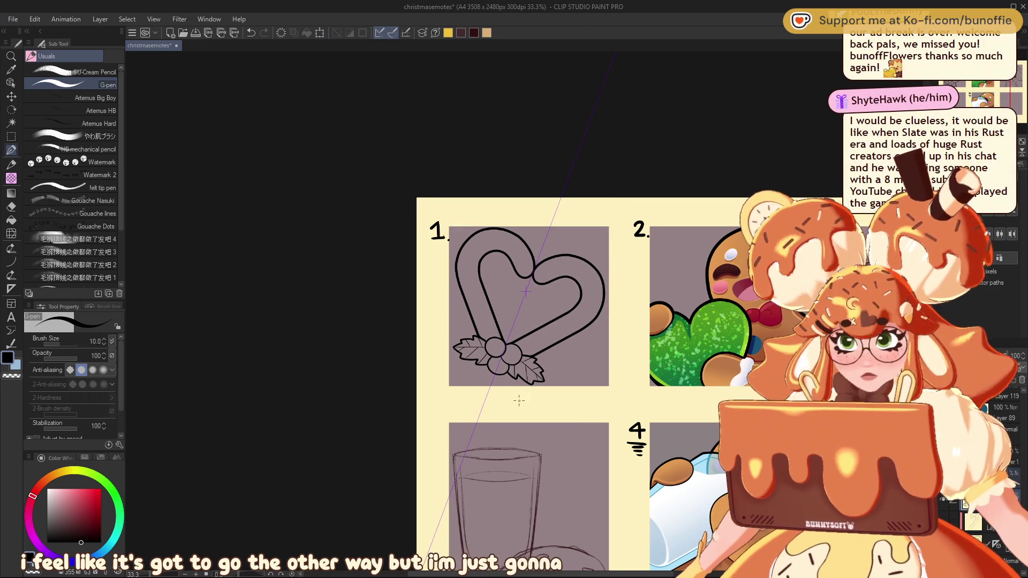
Nudge the heart layer slightly right and enlarge it to 101%
key("ctrl+plus")
key("ctrl+plus")
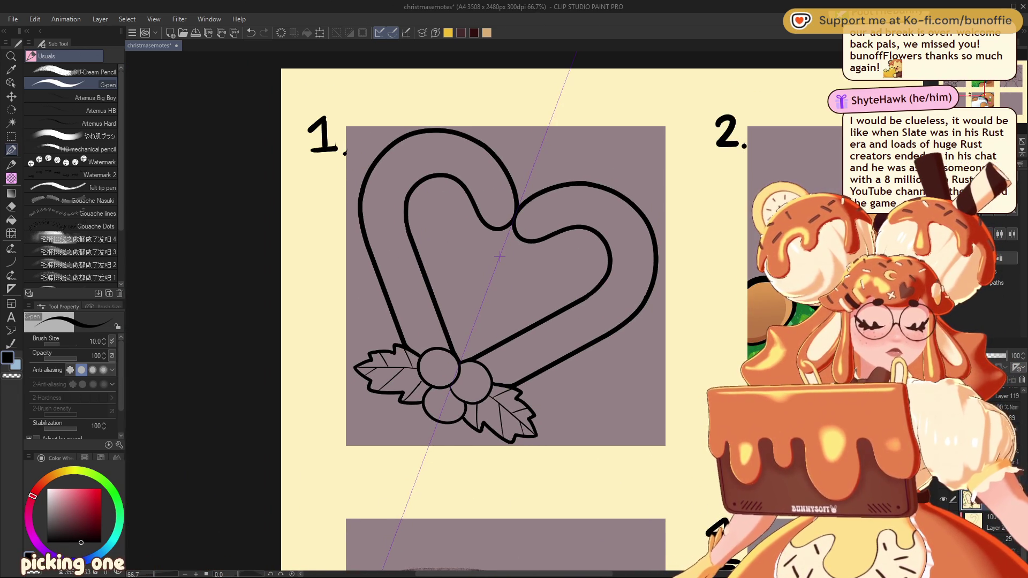
key("k")
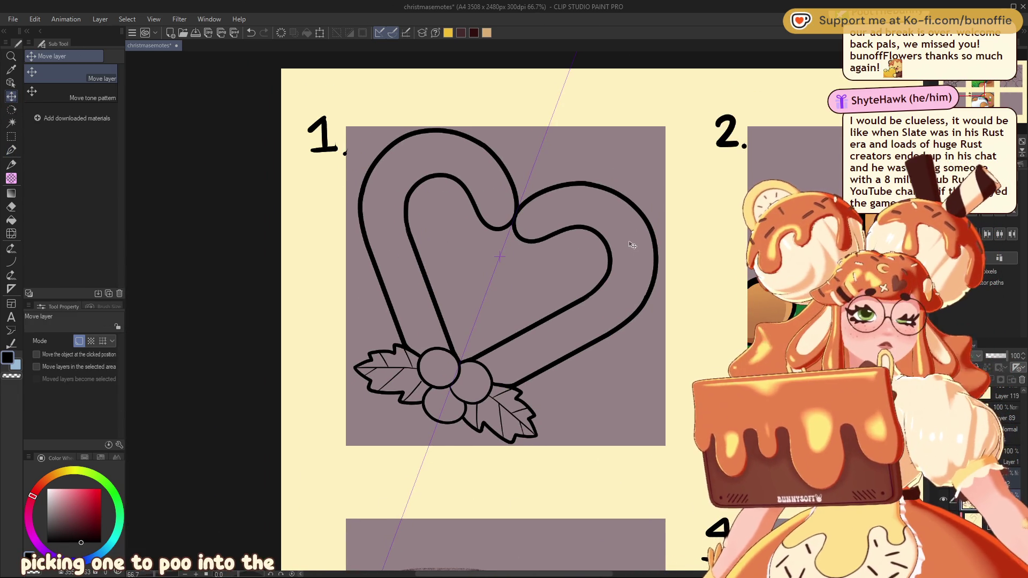
left_click_drag(644, 255, 646, 257)
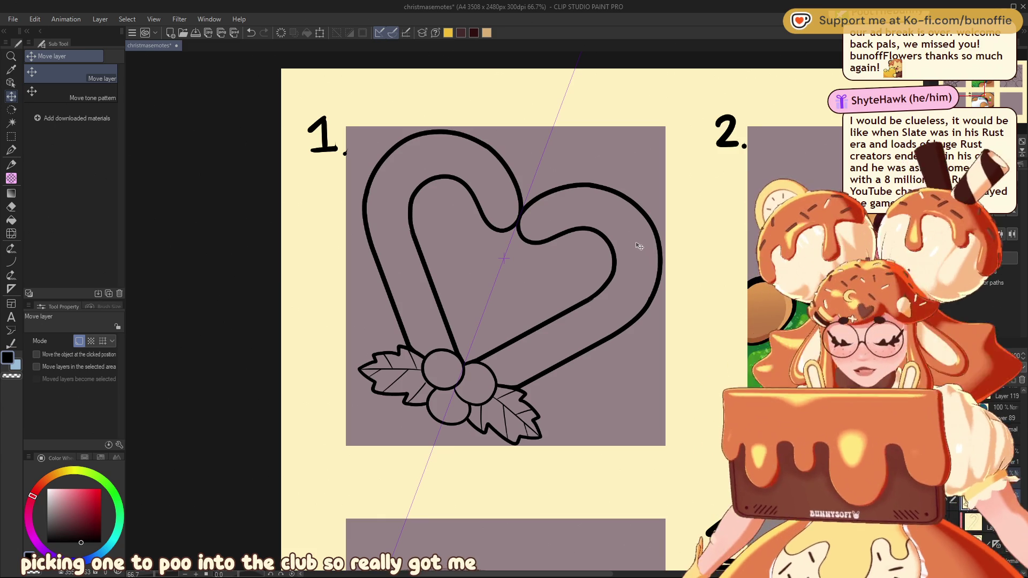
key("ctrl+t")
left_click_drag(354, 127, 350, 123)
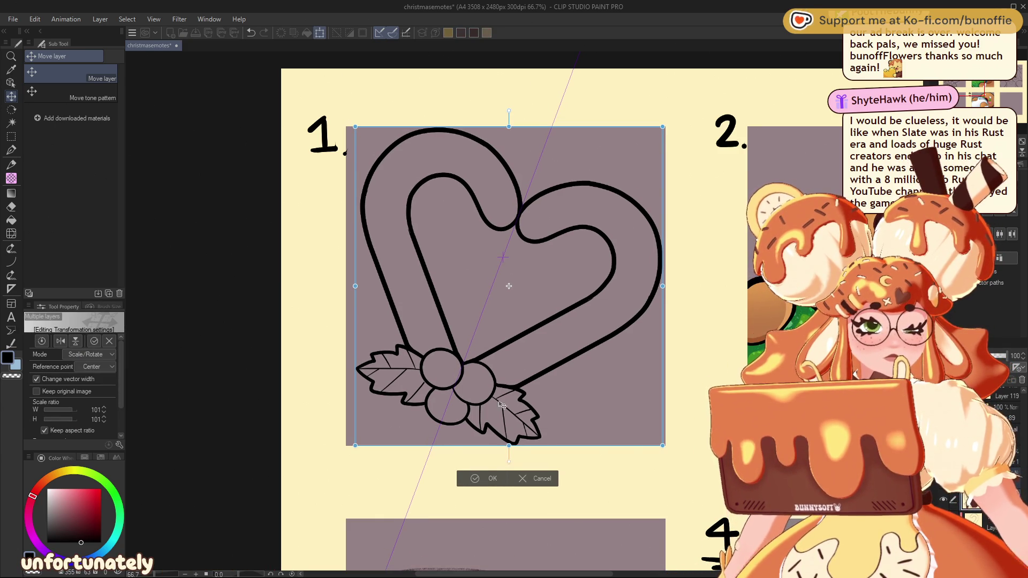
left_click(494, 481)
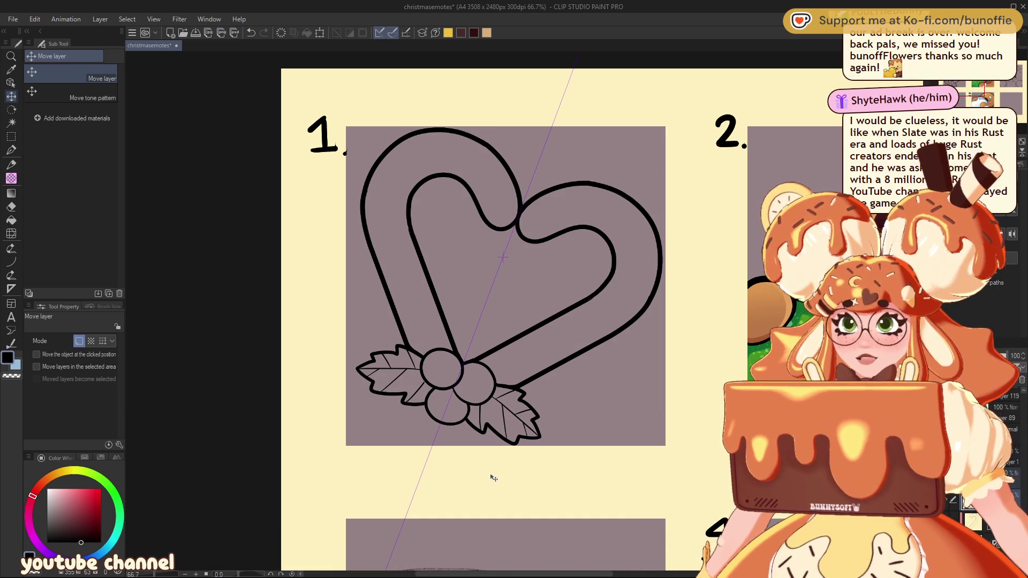
Auto-select the cane band with Refer to all layers, then set the drawing colour to white
key("w")
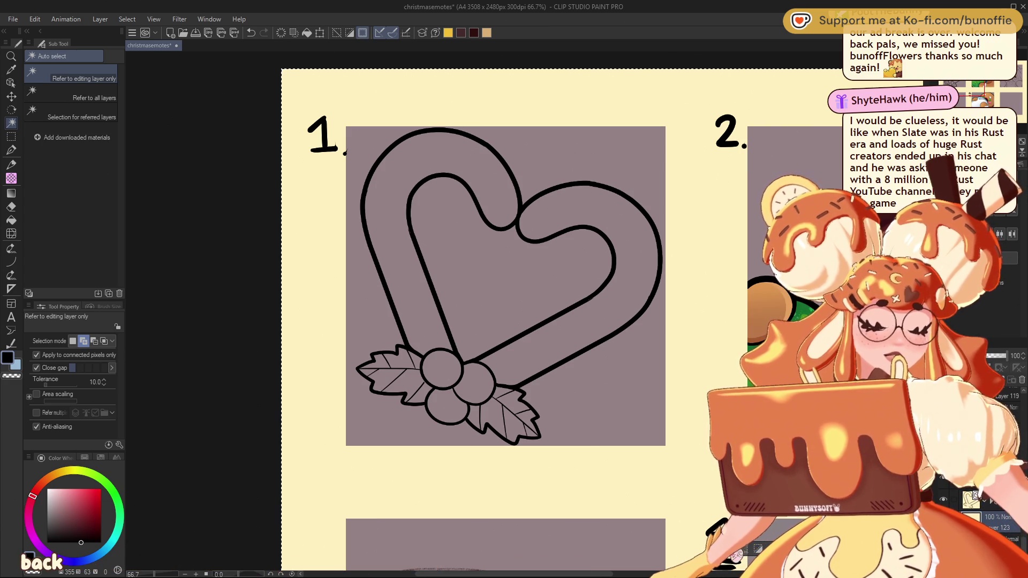
left_click(105, 99)
left_click(552, 200)
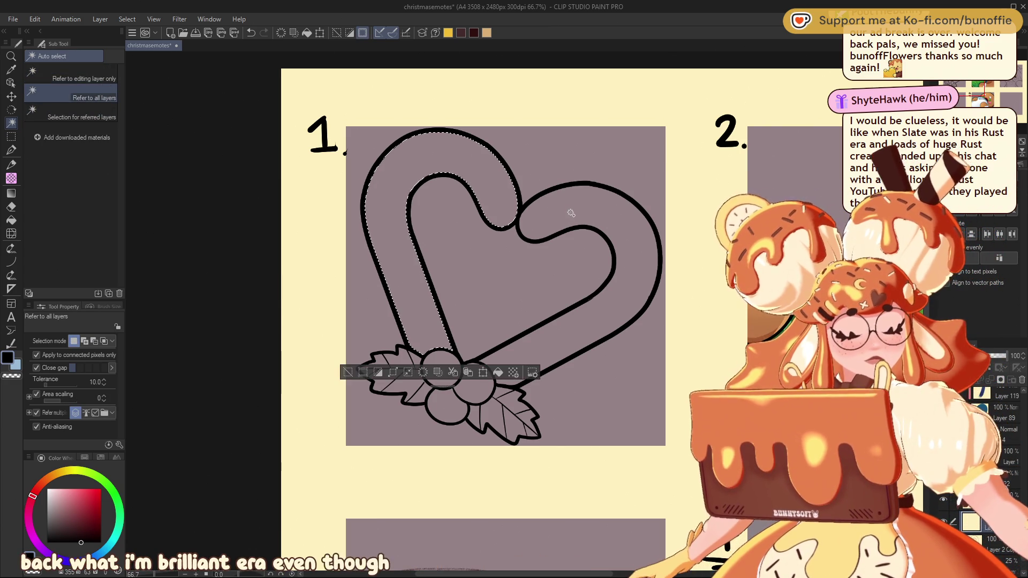
left_click(569, 216, "shift")
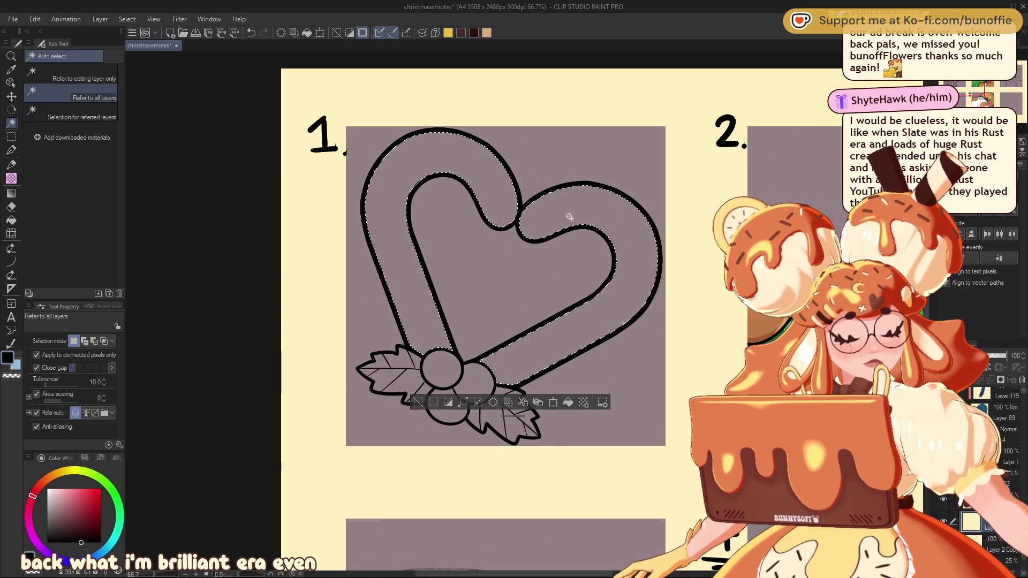
left_click(418, 403)
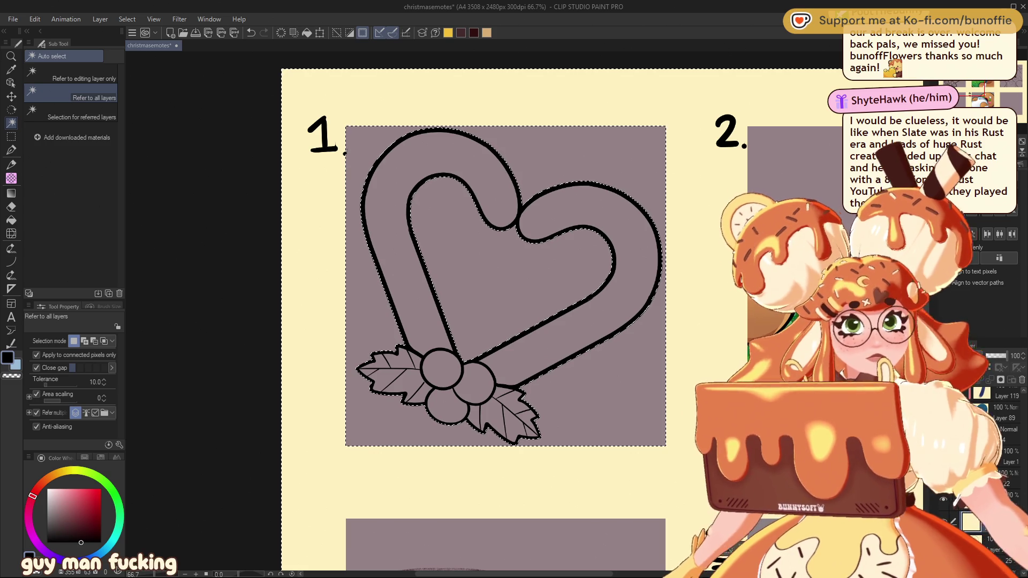
left_click(48, 488)
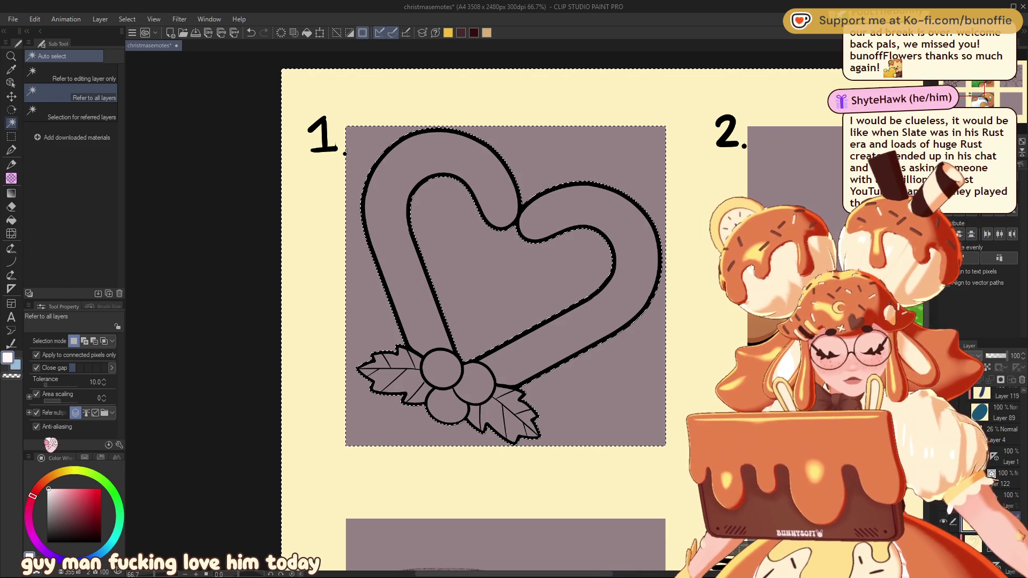
key("p")
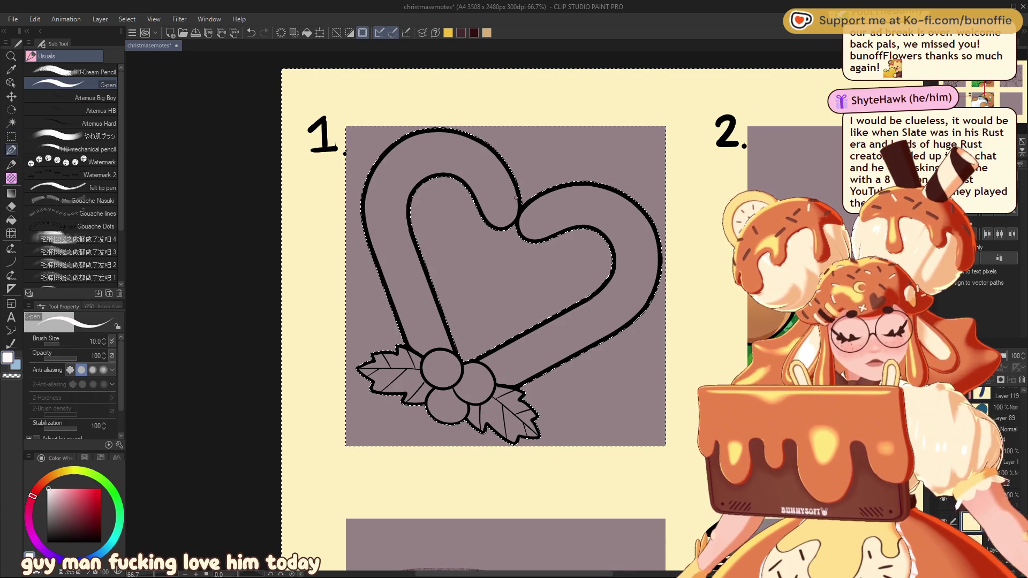
Enlarge the G-pen and paint the heart band, berries and leaves solid white, then deselect
key("bracketright")
key("bracketright")
key("bracketright")
key("bracketright")
key("bracketright")
key("bracketright")
left_click_drag(495, 213, 420, 182)
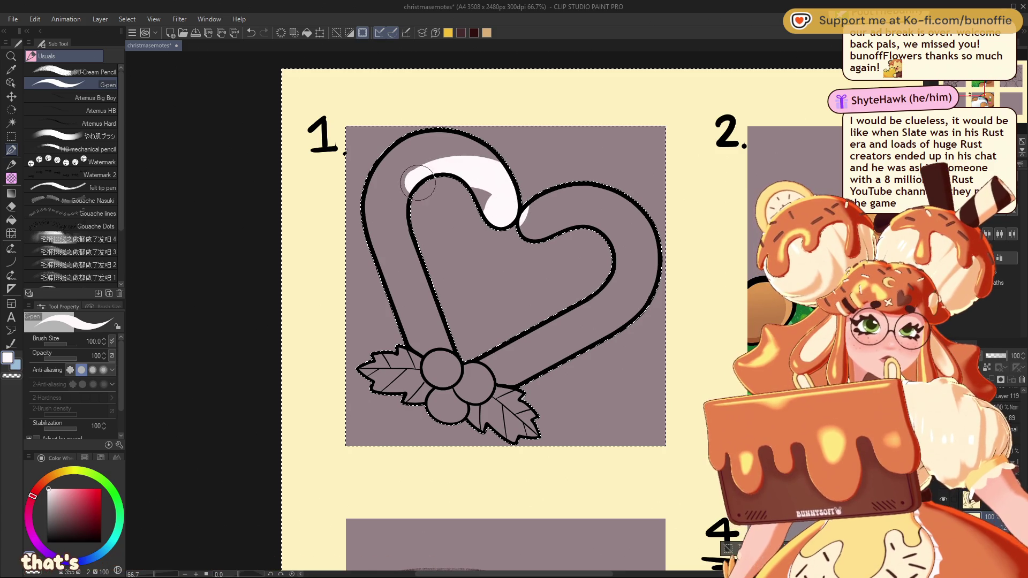
mouse_move(413, 144)
left_mouse_down()
mouse_move(465, 147)
mouse_move(409, 156)
mouse_move(373, 189)
mouse_move(405, 345)
mouse_move(384, 369)
mouse_move(450, 409)
mouse_move(530, 428)
left_mouse_up()
mouse_move(498, 384)
left_mouse_down()
mouse_move(562, 353)
mouse_move(652, 285)
mouse_move(626, 203)
mouse_move(535, 225)
mouse_move(589, 203)
mouse_move(566, 227)
mouse_move(615, 206)
left_mouse_up()
mouse_move(530, 340)
left_mouse_down()
mouse_move(588, 320)
mouse_move(492, 364)
mouse_move(471, 412)
mouse_move(508, 396)
mouse_move(396, 375)
mouse_move(435, 363)
mouse_move(383, 176)
mouse_move(453, 375)
mouse_move(433, 289)
mouse_move(444, 344)
left_mouse_up()
mouse_move(408, 218)
left_mouse_down()
mouse_move(488, 230)
mouse_move(477, 172)
mouse_move(496, 208)
left_mouse_up()
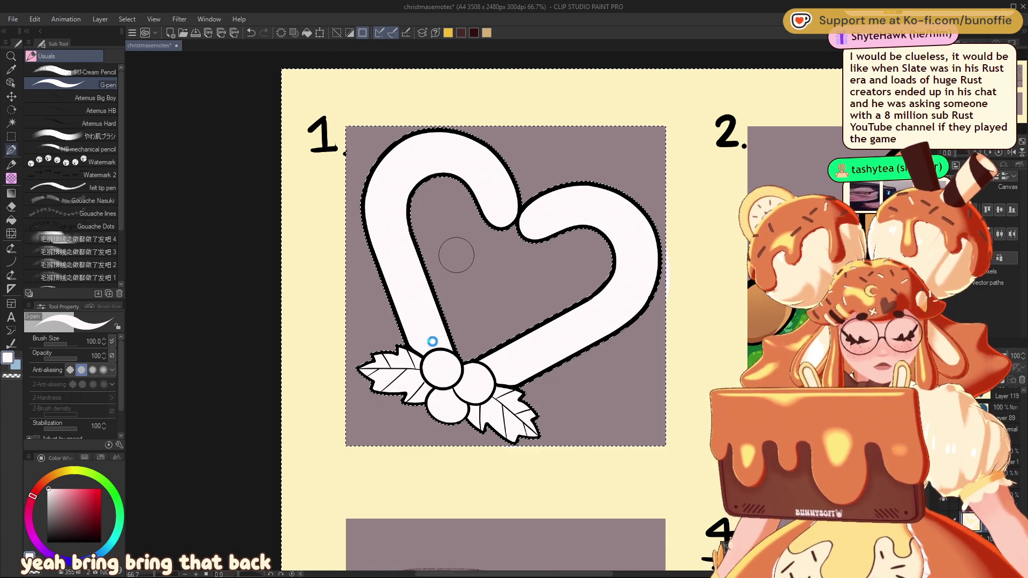
key("ctrl+d")
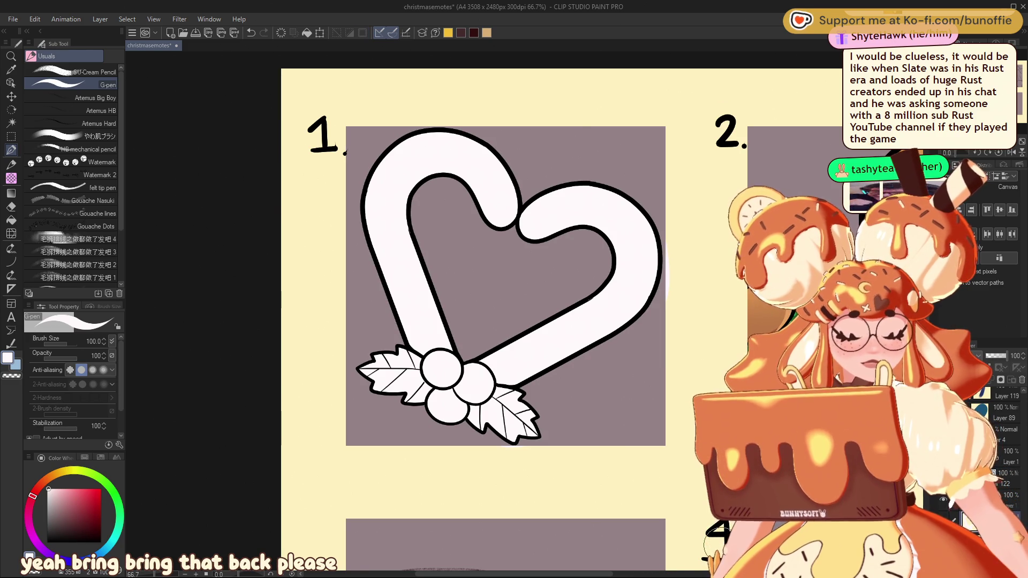
Zoom out to check all four emote panels, zoom back in on panel 1, and pick red
key("ctrl+minus")
key("ctrl+minus")
key("ctrl+minus")
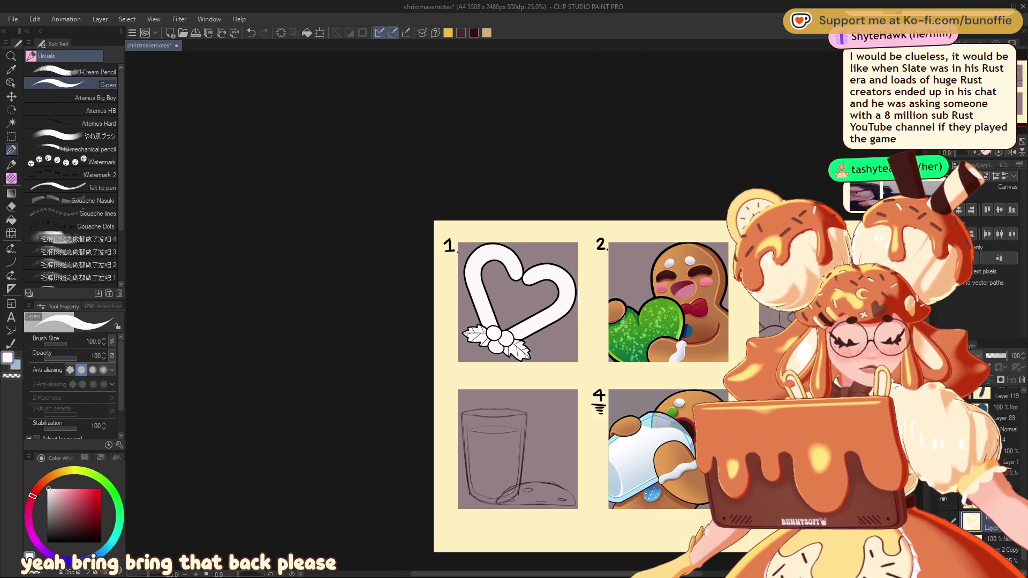
key("ctrl+plus")
key("ctrl+plus")
key("ctrl+plus")
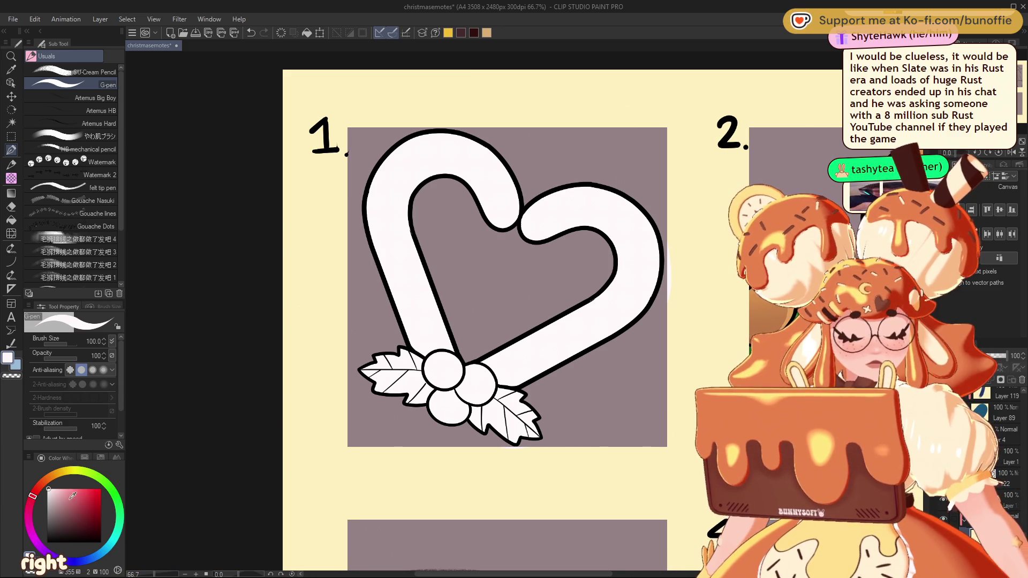
left_click(89, 505)
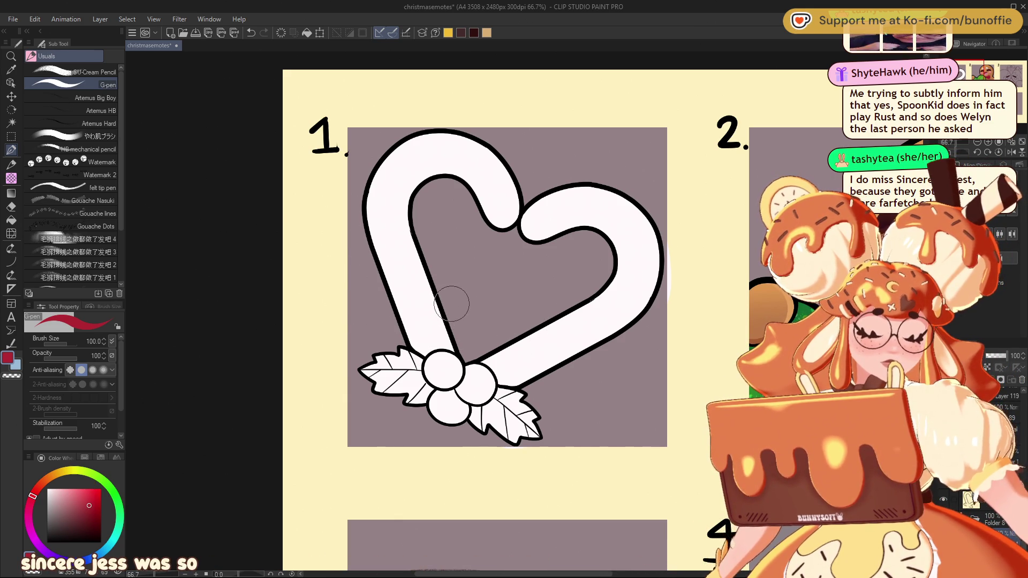
Paint red diagonal stripes on the cane's left arm and top curve, undoing misplaced strokes
left_click_drag(426, 326, 413, 347)
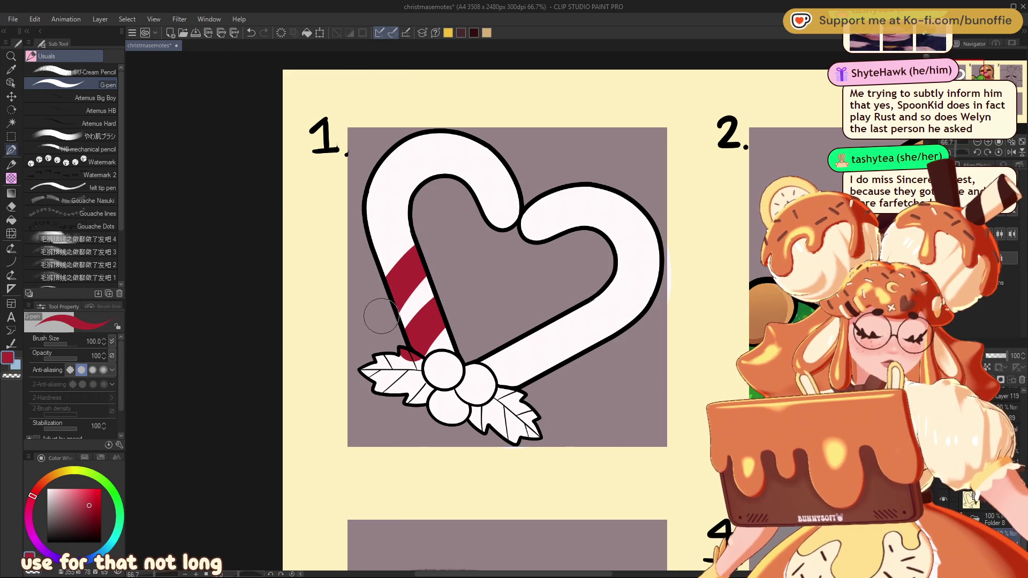
key("ctrl+z")
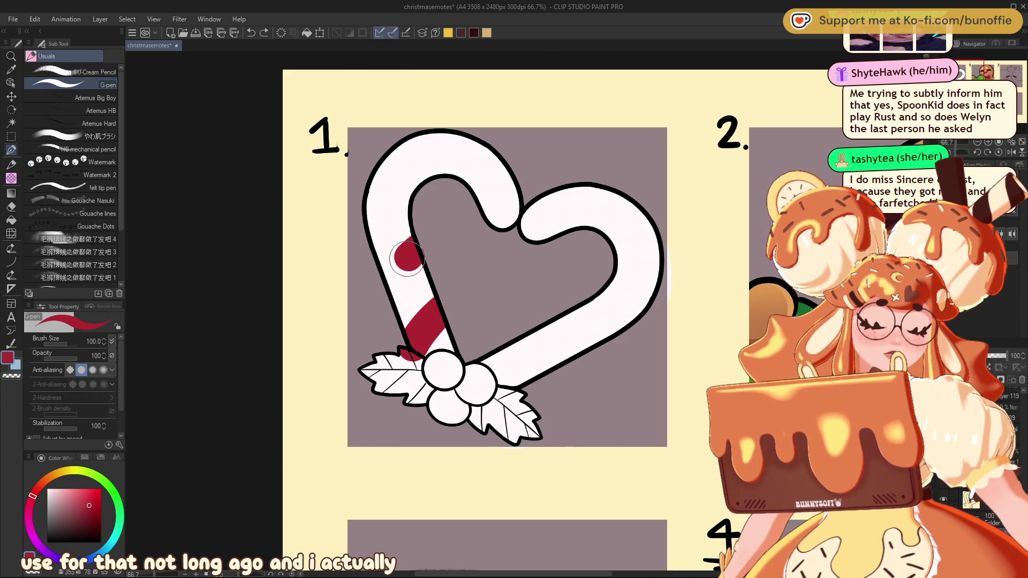
key("ctrl+z")
left_click_drag(420, 243, 377, 298)
key("ctrl+z")
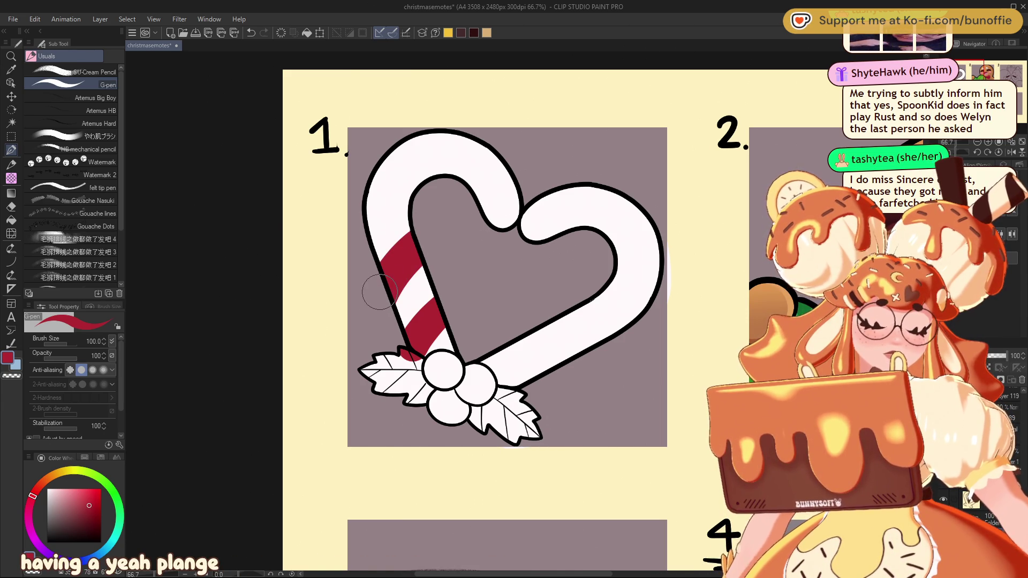
key("ctrl+z")
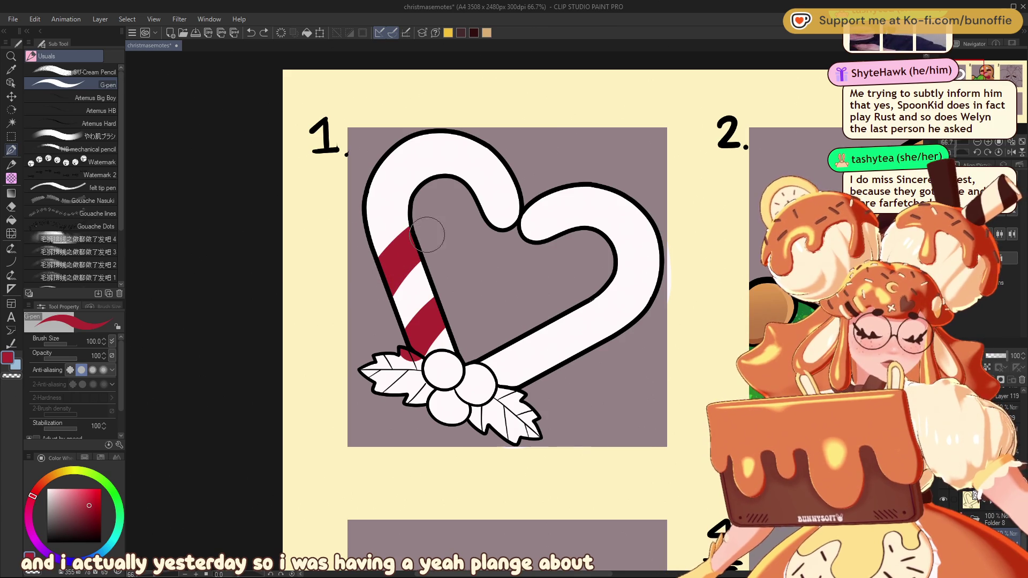
left_click_drag(421, 194, 353, 204)
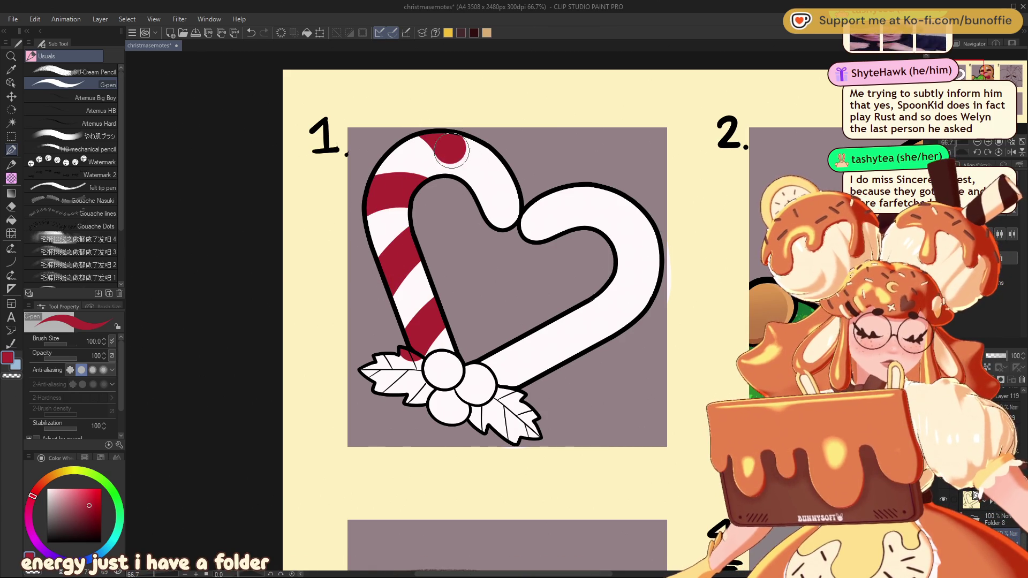
left_click_drag(449, 145, 456, 172)
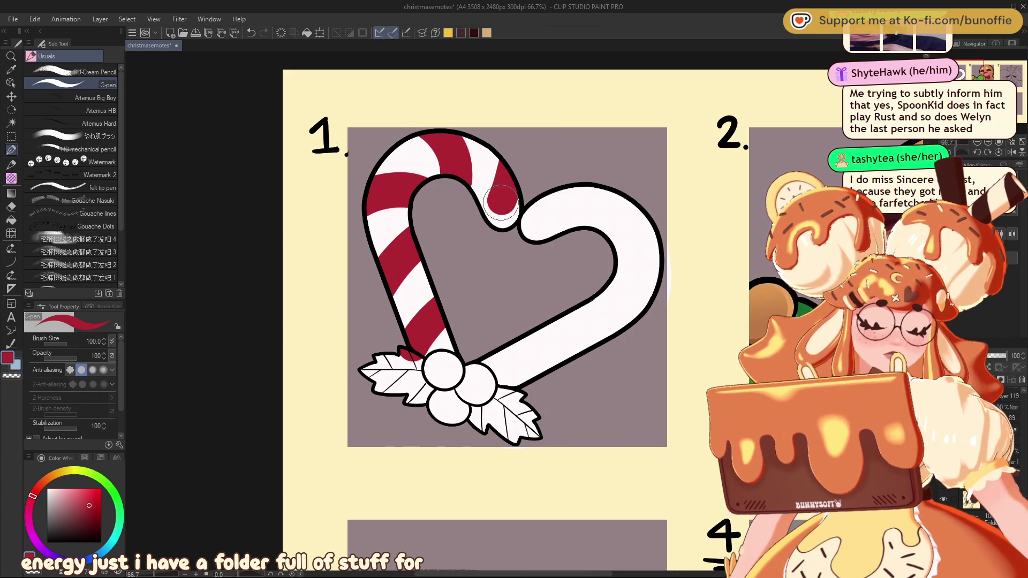
key("ctrl+z")
left_click_drag(498, 227, 524, 198)
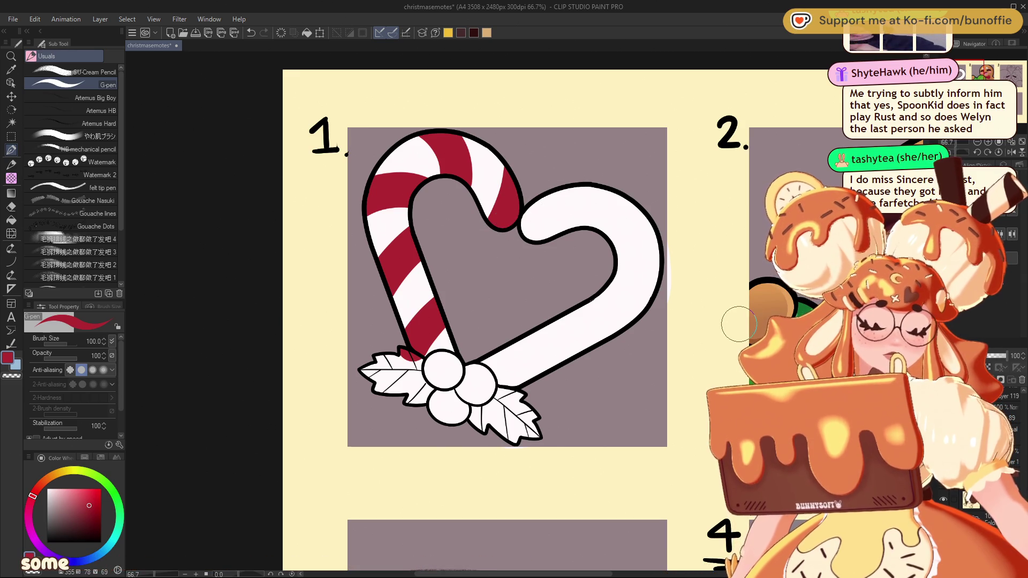
left_click(487, 361)
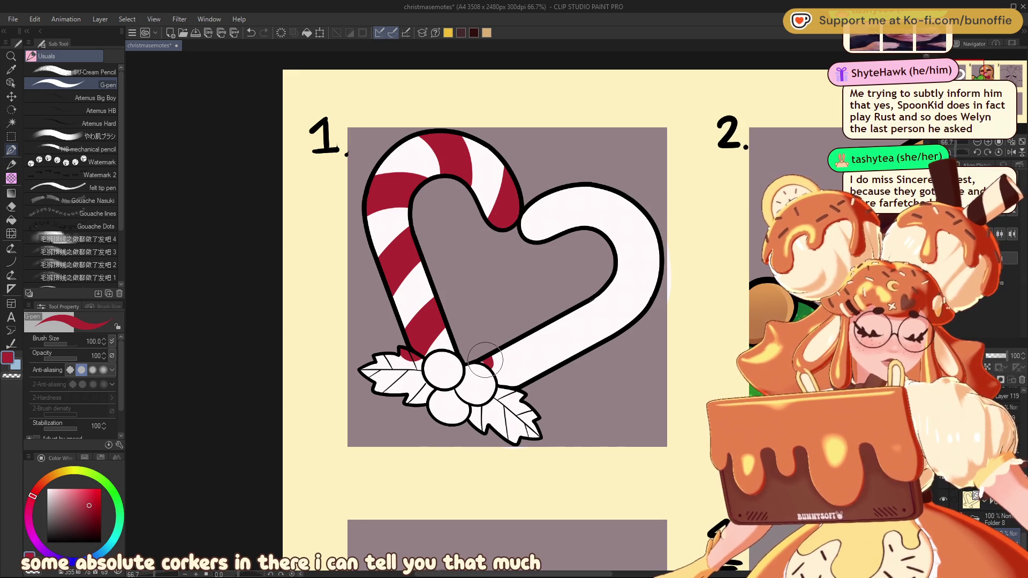
left_click_drag(483, 354, 495, 386)
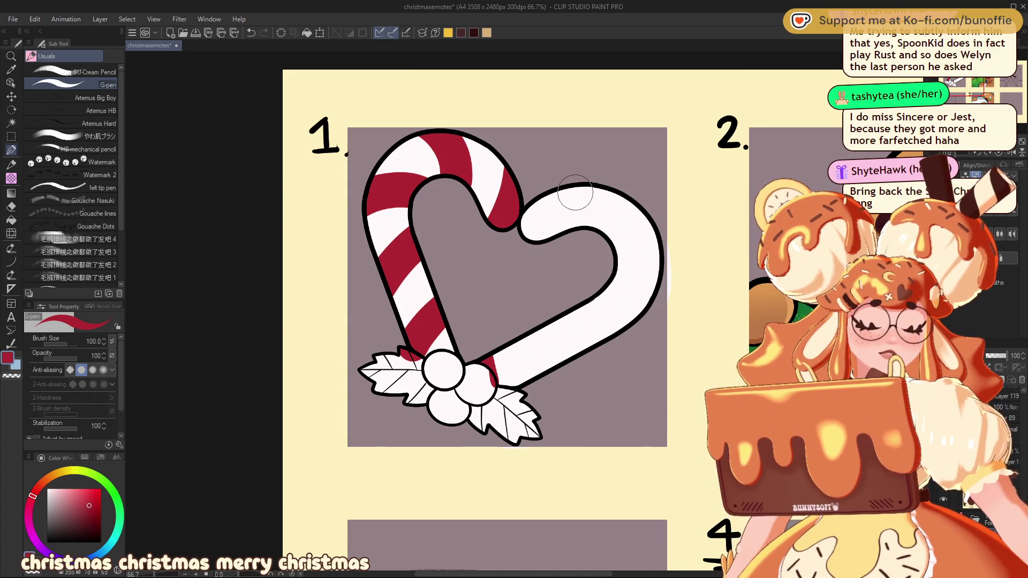
Stripe the right arm in red down to the holly, undoing strokes that spill onto the leaves
left_click_drag(574, 183, 556, 229)
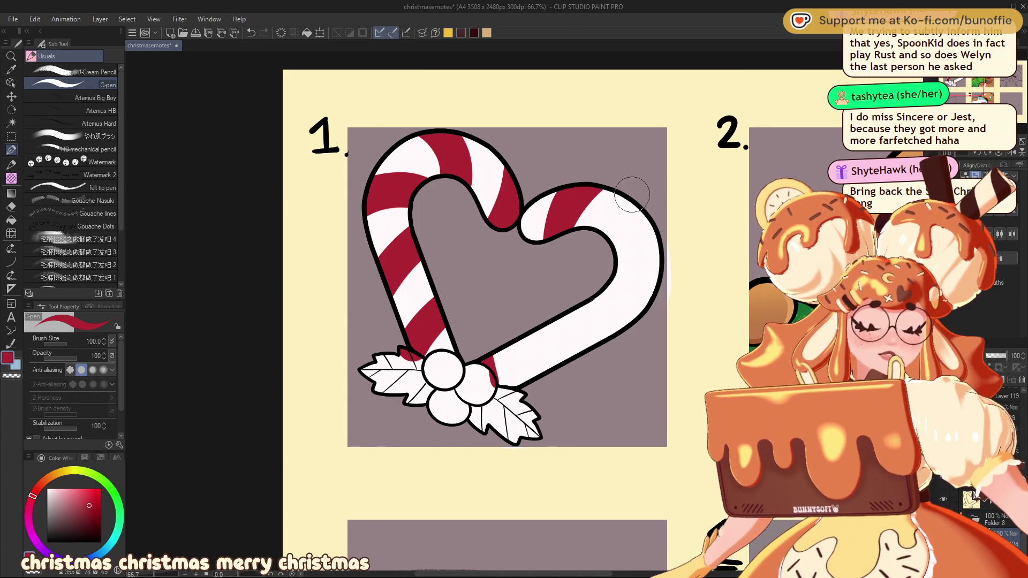
key("ctrl+z")
left_click_drag(581, 190, 550, 235)
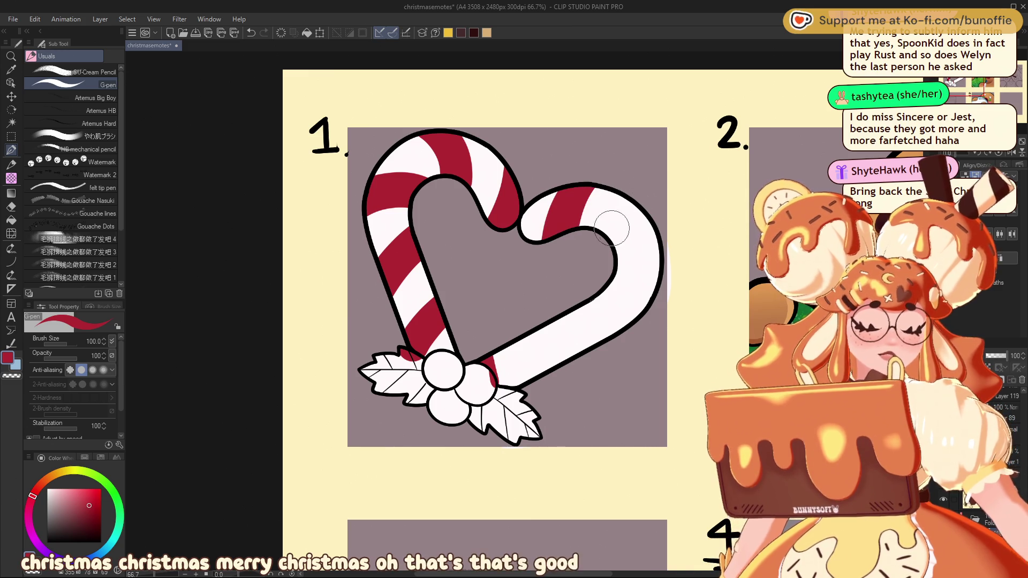
left_click_drag(591, 186, 582, 236)
mouse_move(651, 217)
left_mouse_down()
mouse_move(621, 251)
mouse_move(617, 315)
mouse_move(561, 325)
mouse_move(576, 348)
left_mouse_up()
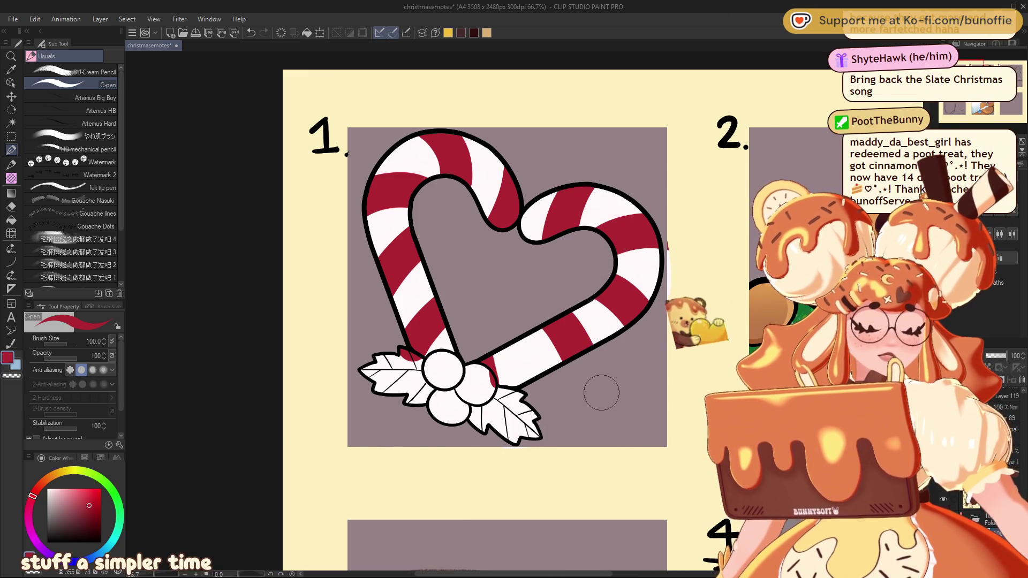
mouse_move(527, 321)
left_mouse_down()
mouse_move(503, 369)
mouse_move(538, 418)
left_mouse_up()
key("ctrl+z")
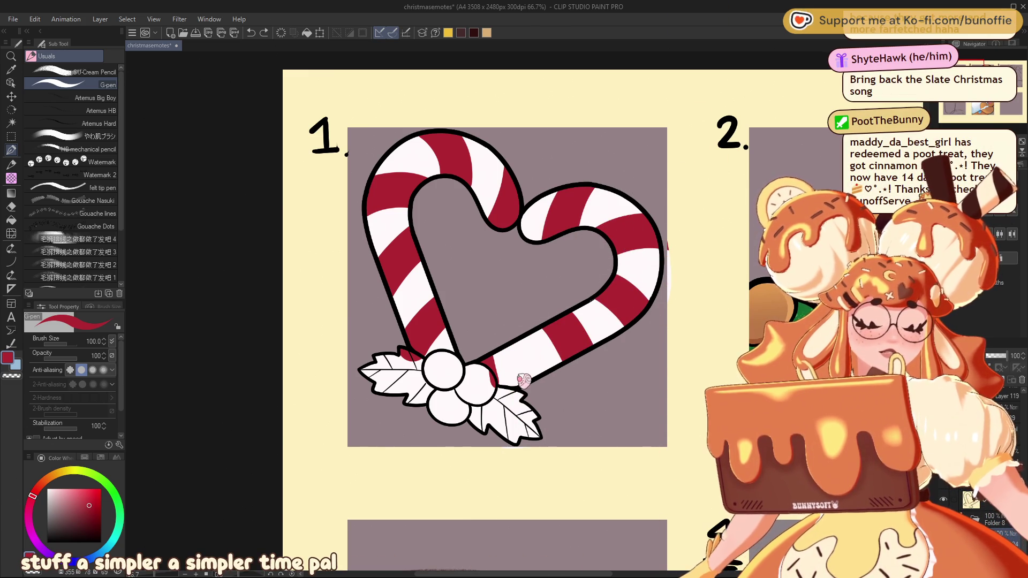
left_click_drag(514, 365, 534, 391)
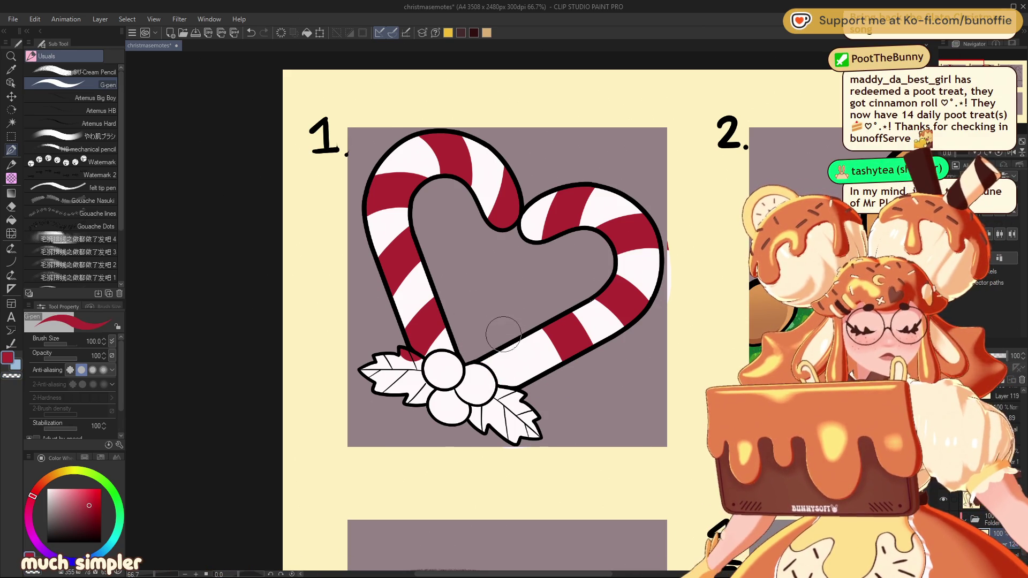
left_click_drag(496, 341, 535, 415)
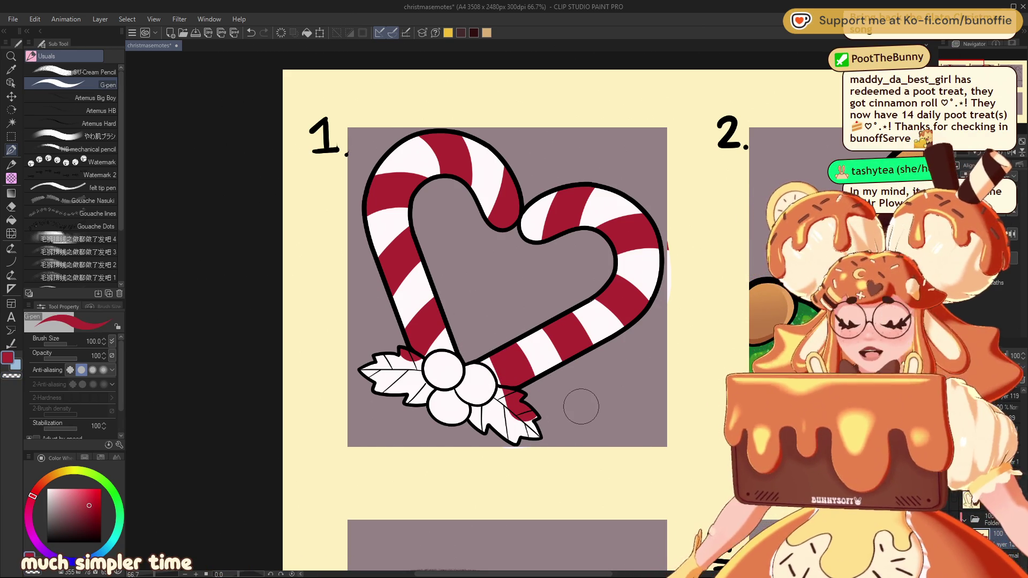
key("ctrl+z")
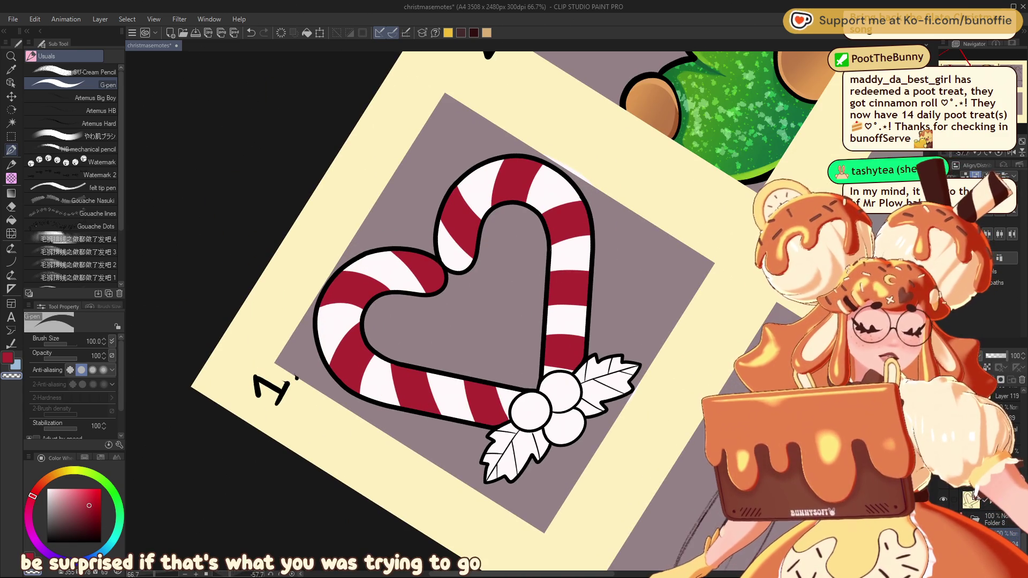
Clean the stripe edges near the berry junction with white and red, undoing the trial red on the berries
left_click_drag(589, 276, 581, 285)
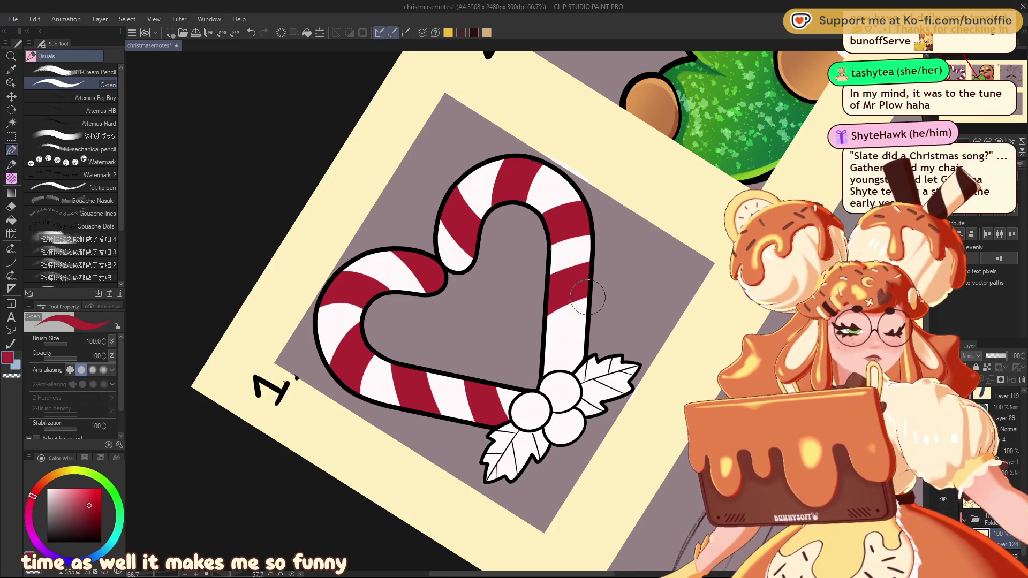
left_click(565, 297)
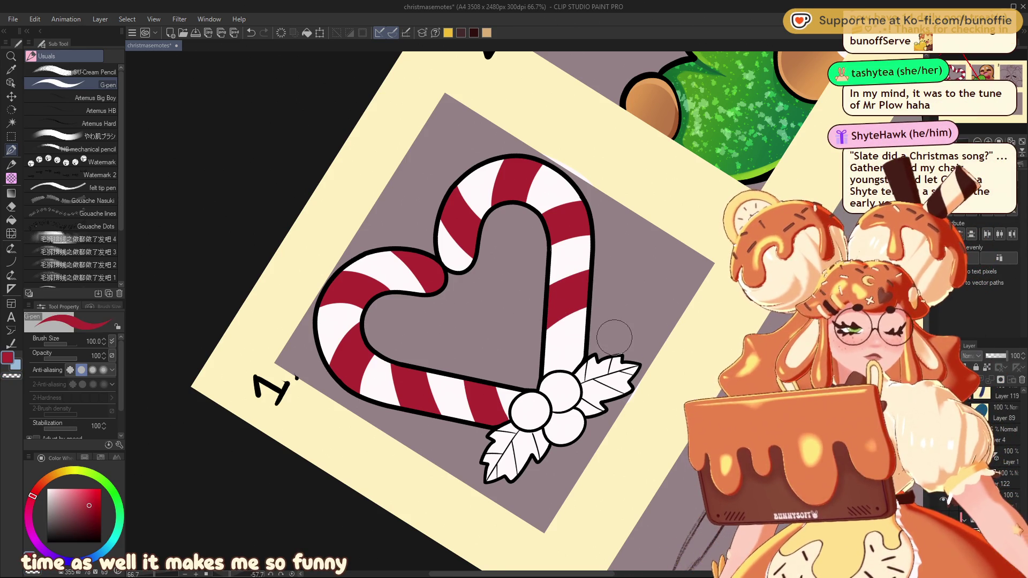
left_click_drag(592, 350, 551, 393)
key("ctrl+z")
left_click_drag(599, 353, 554, 389)
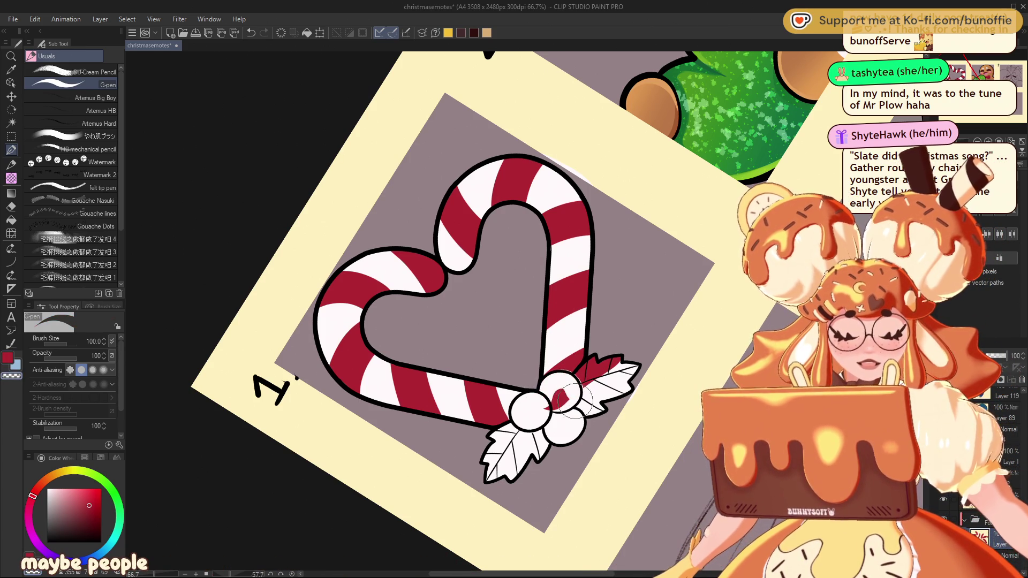
left_click_drag(566, 395, 569, 390)
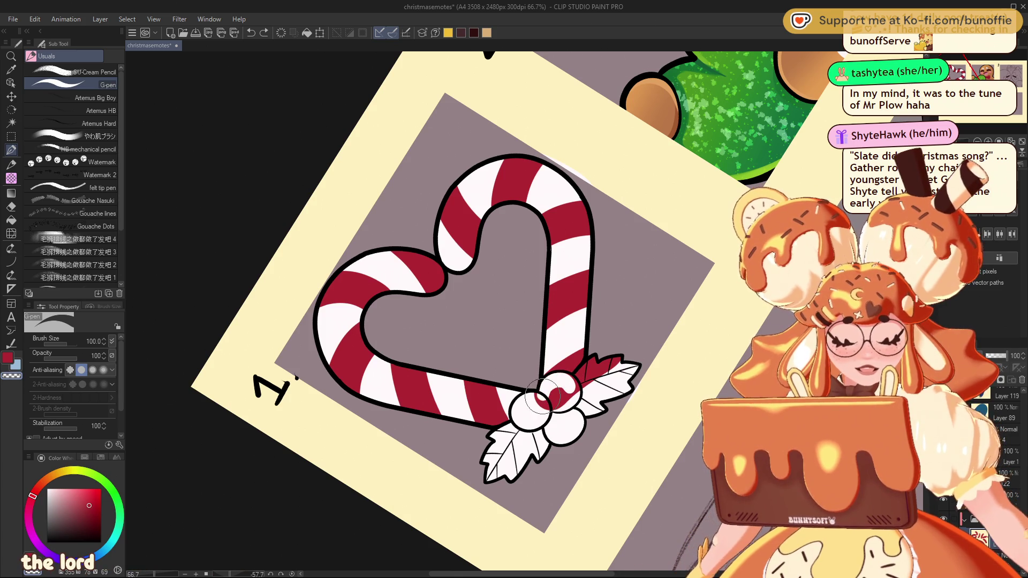
key("ctrl+z")
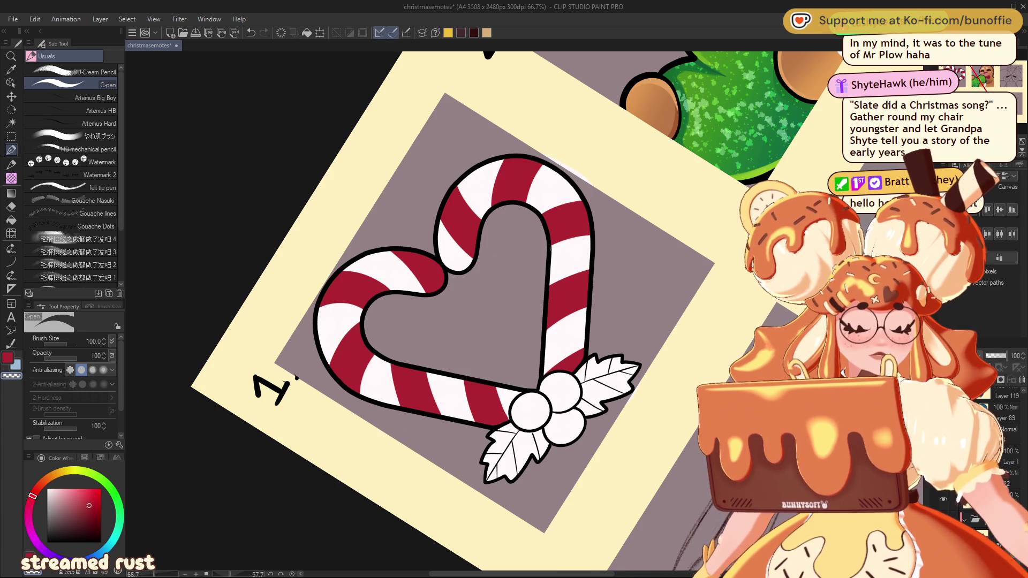
left_click(93, 495)
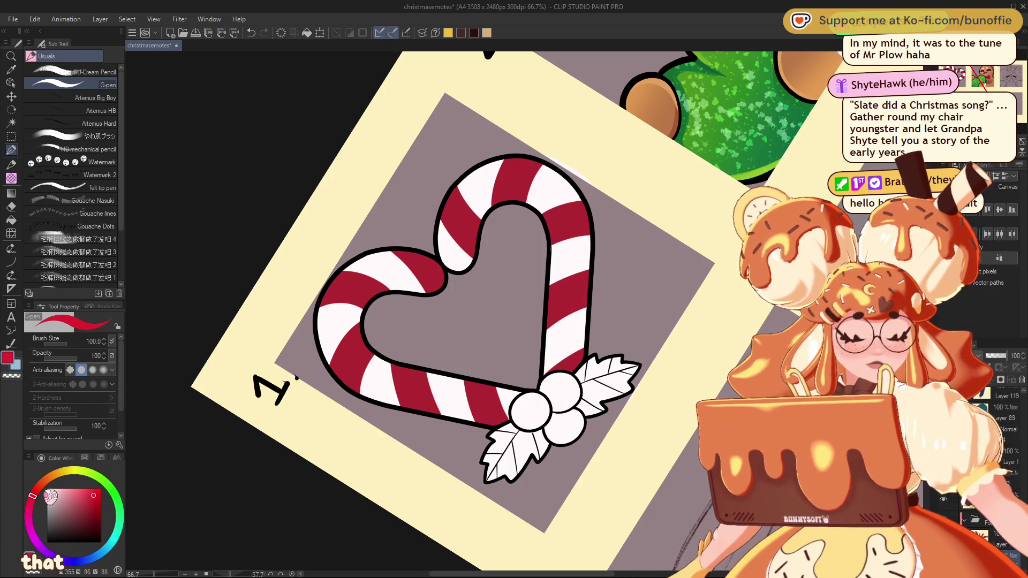
Paint the berries a brighter red, erasing overspill with transparent colour and resetting the canvas rotation
left_click(38, 489)
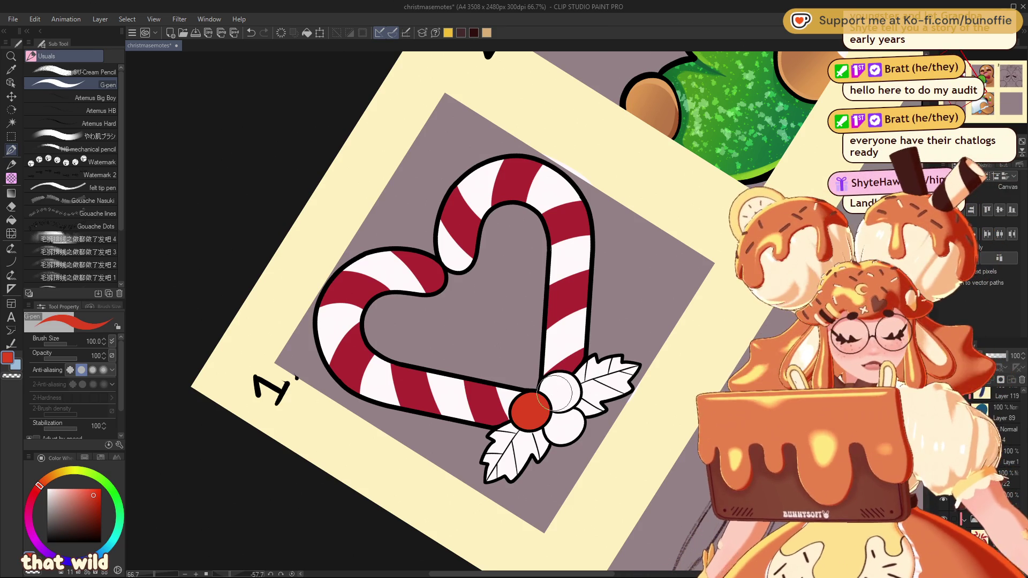
mouse_move(556, 377)
left_mouse_down()
mouse_move(575, 390)
mouse_move(560, 388)
mouse_move(567, 394)
left_mouse_up()
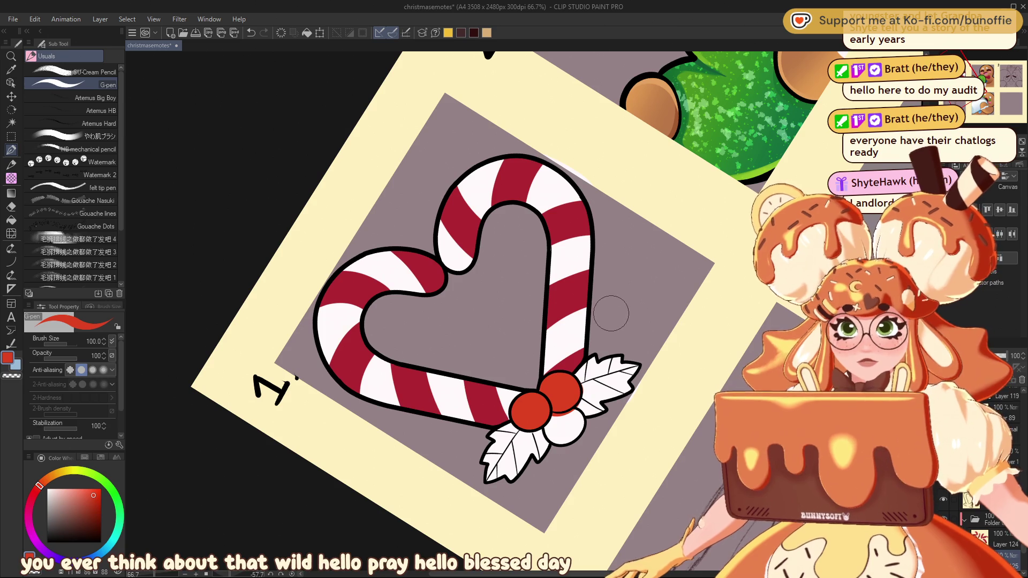
key("c")
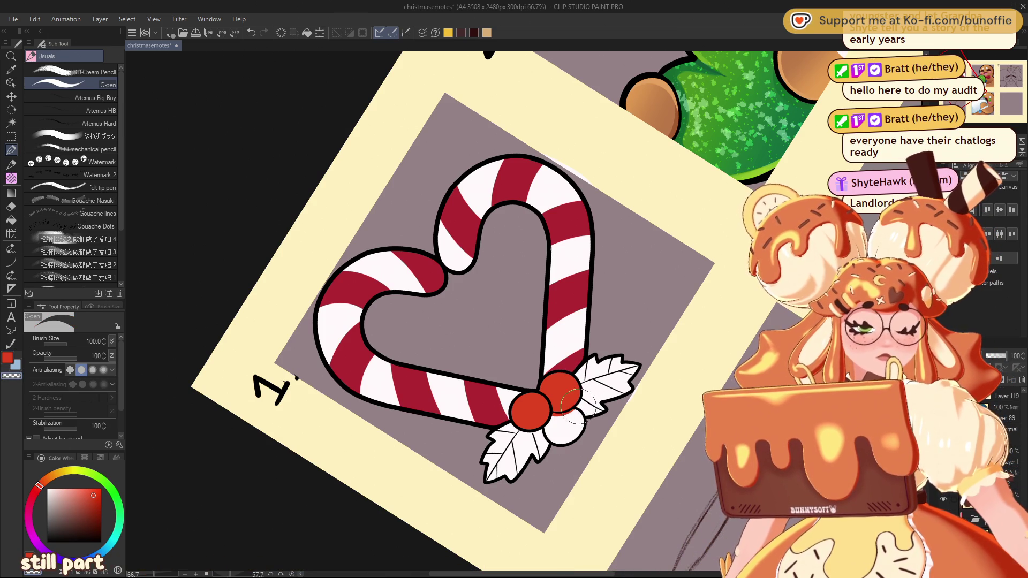
key("ctrl+@")
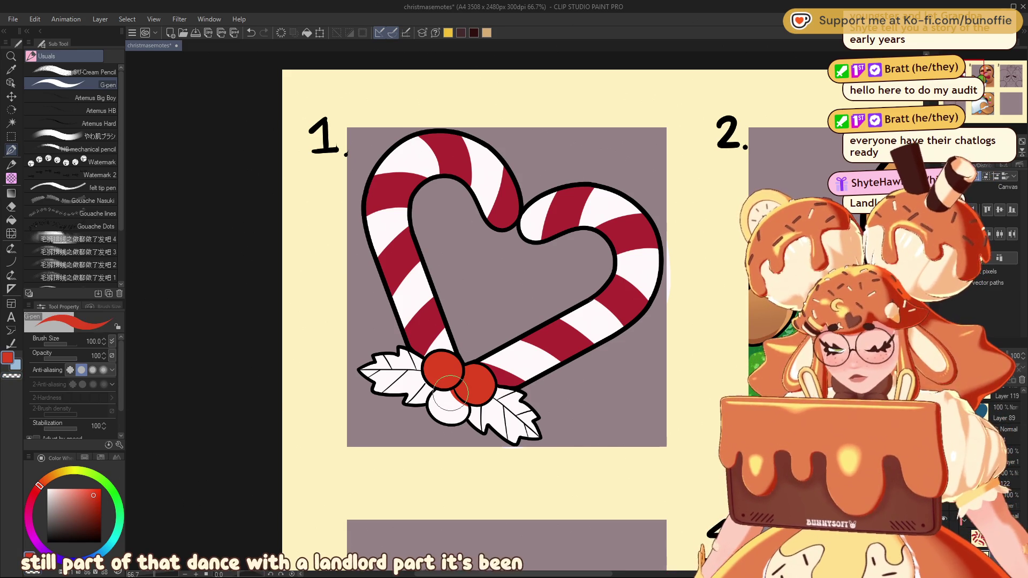
mouse_move(435, 397)
left_mouse_down()
mouse_move(442, 389)
mouse_move(444, 414)
mouse_move(461, 389)
mouse_move(450, 399)
left_mouse_up()
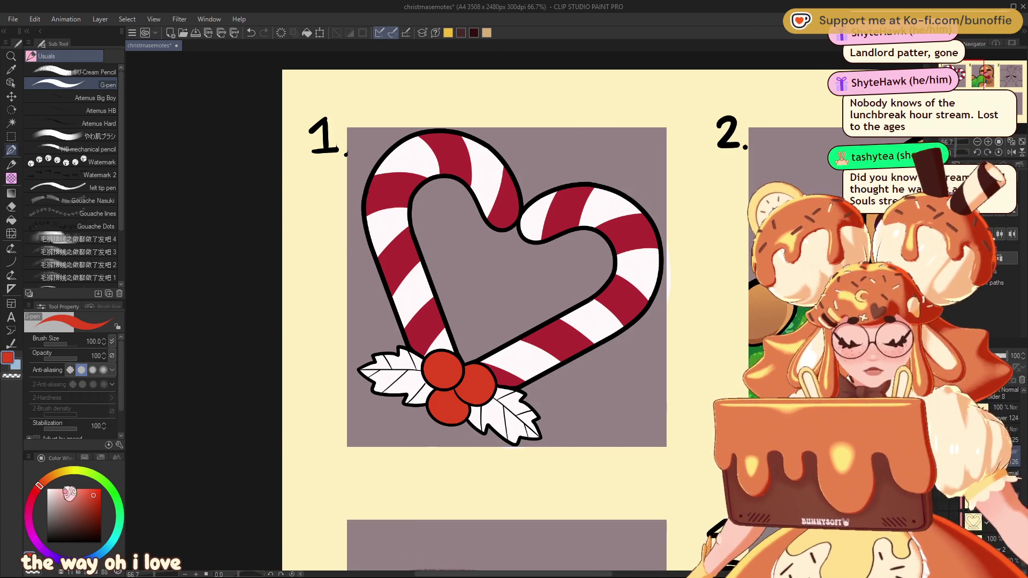
left_click(119, 505)
Darken the green and paint the left holly leaf with it
left_click(87, 509)
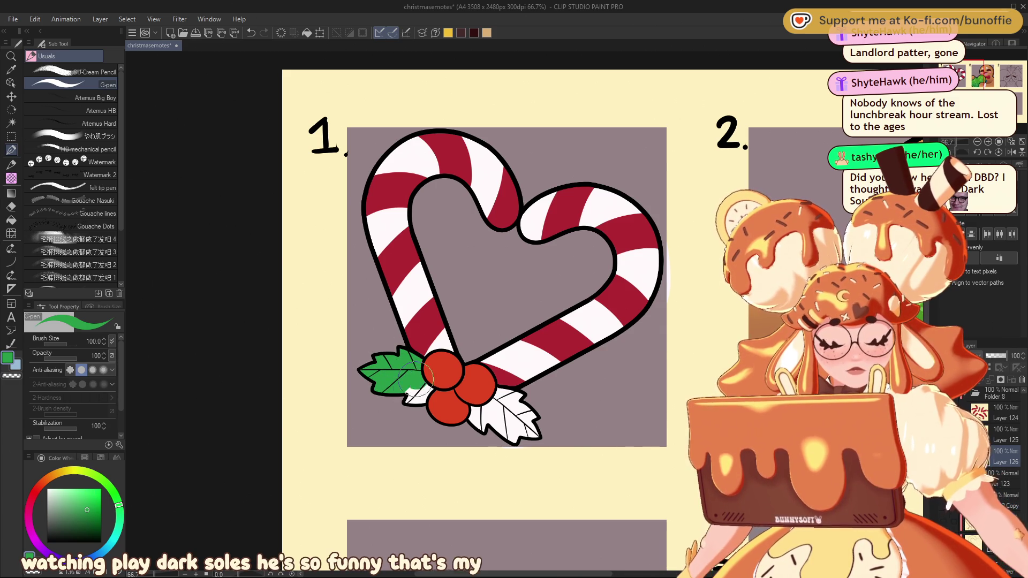
left_click_drag(471, 421, 480, 405)
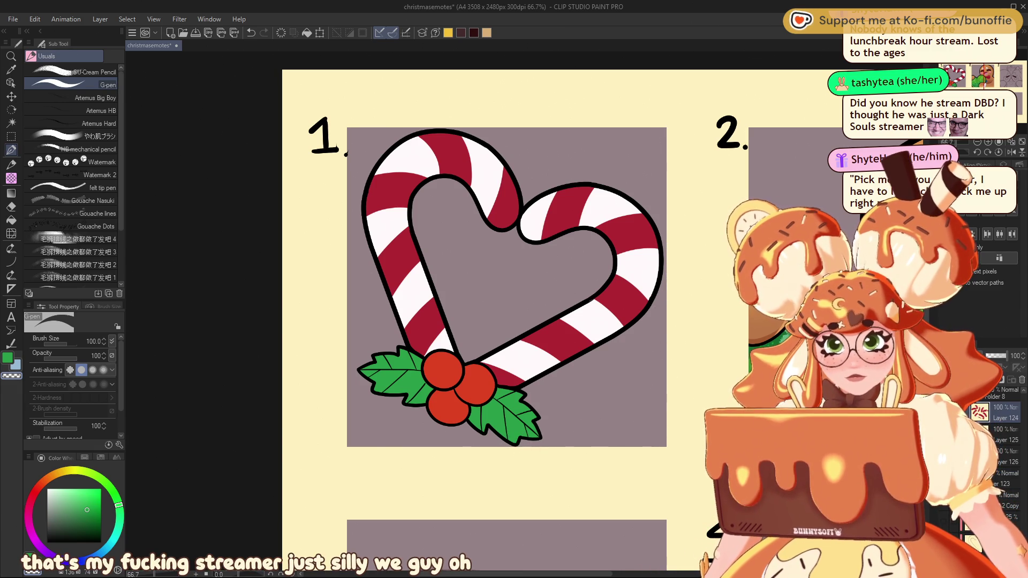
Add two new layers, sample the cane's dark red shifted toward magenta, and choose the soft brush
key("ctrl+shift+n")
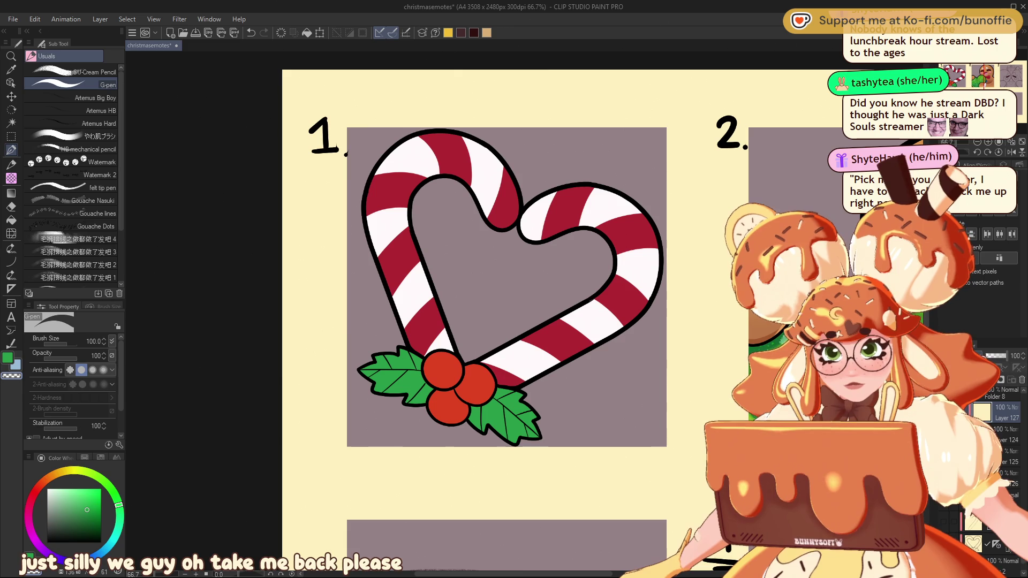
key("ctrl+shift+n")
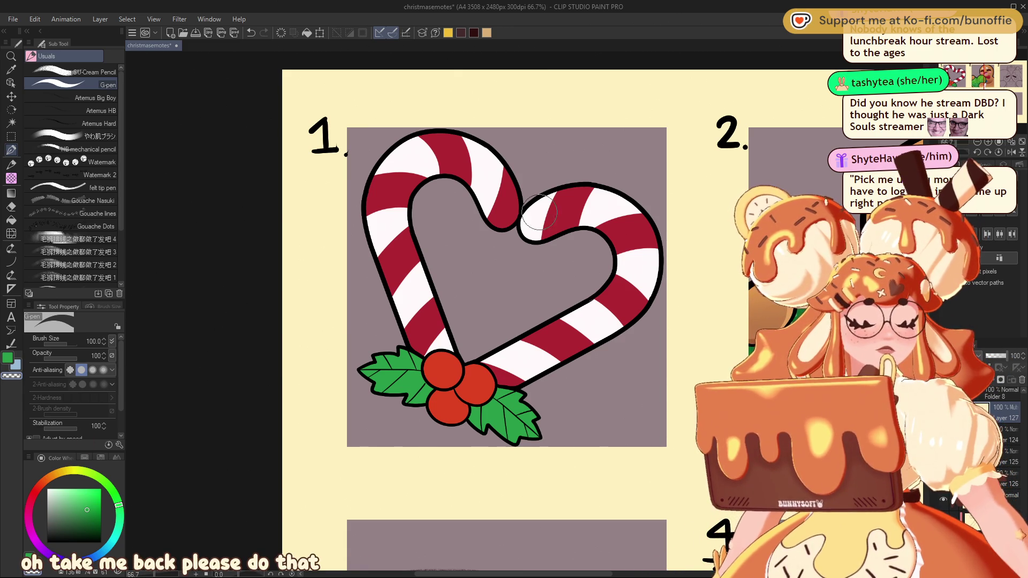
left_click(503, 215, "alt")
left_click(87, 506)
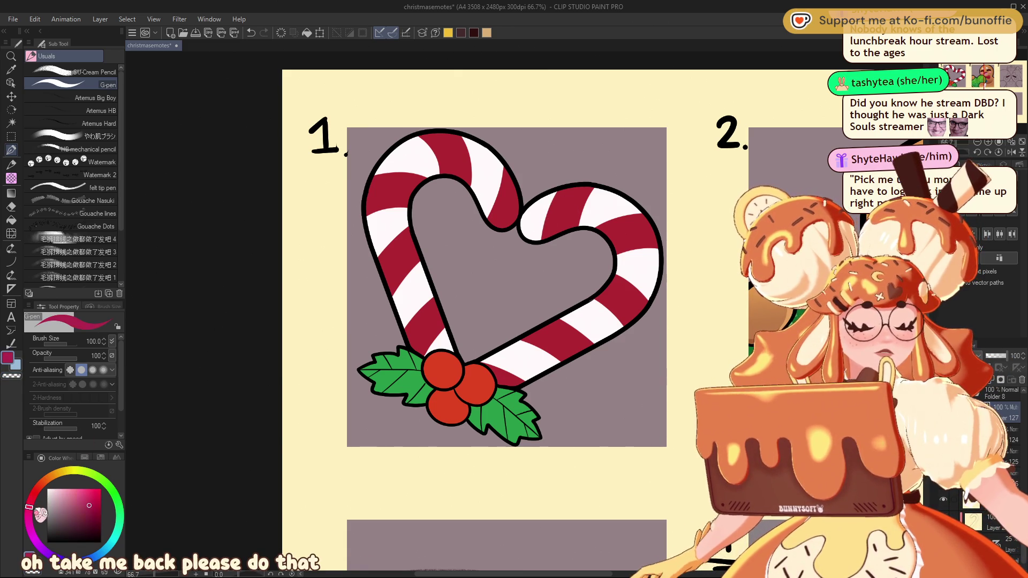
left_click(99, 136)
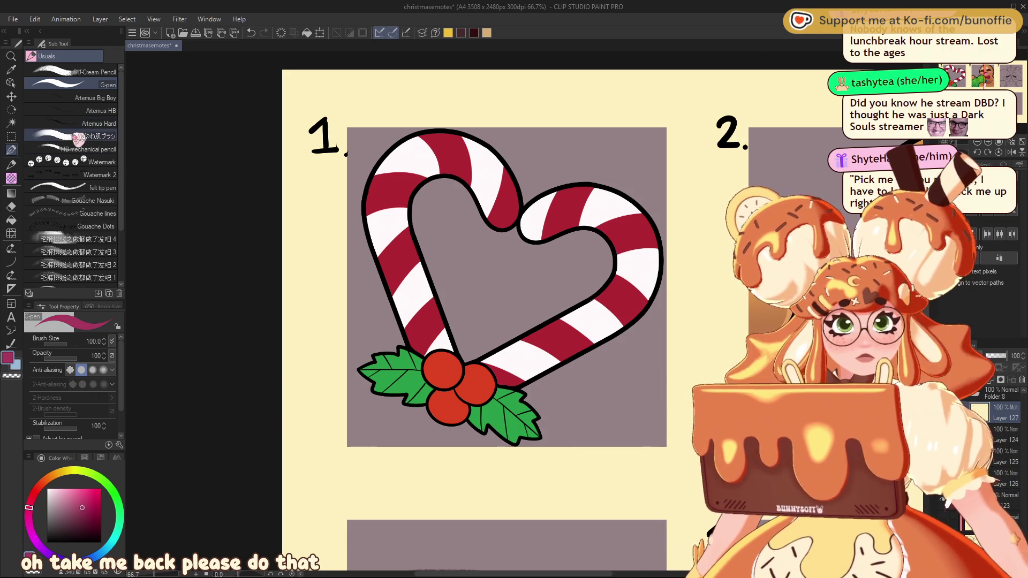
Enlarge the soft brush to 60 and shade the right arc and lower arm toward the berries in magenta
key("bracketright")
key("bracketright")
key("bracketright")
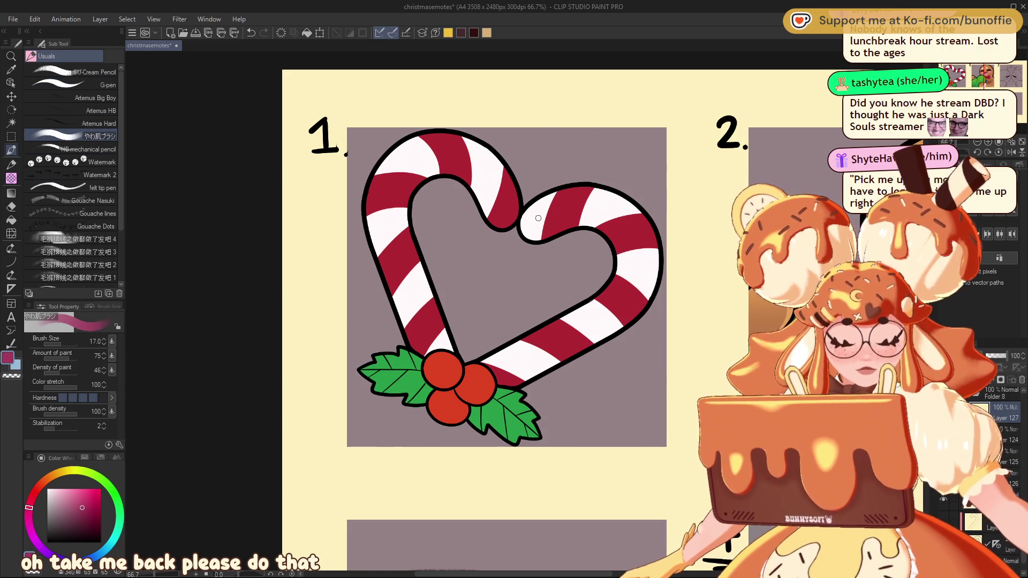
mouse_move(522, 228)
left_mouse_down()
mouse_move(583, 222)
mouse_move(540, 233)
mouse_move(616, 236)
mouse_move(621, 292)
mouse_move(547, 328)
left_mouse_up()
left_click_drag(605, 295, 484, 368)
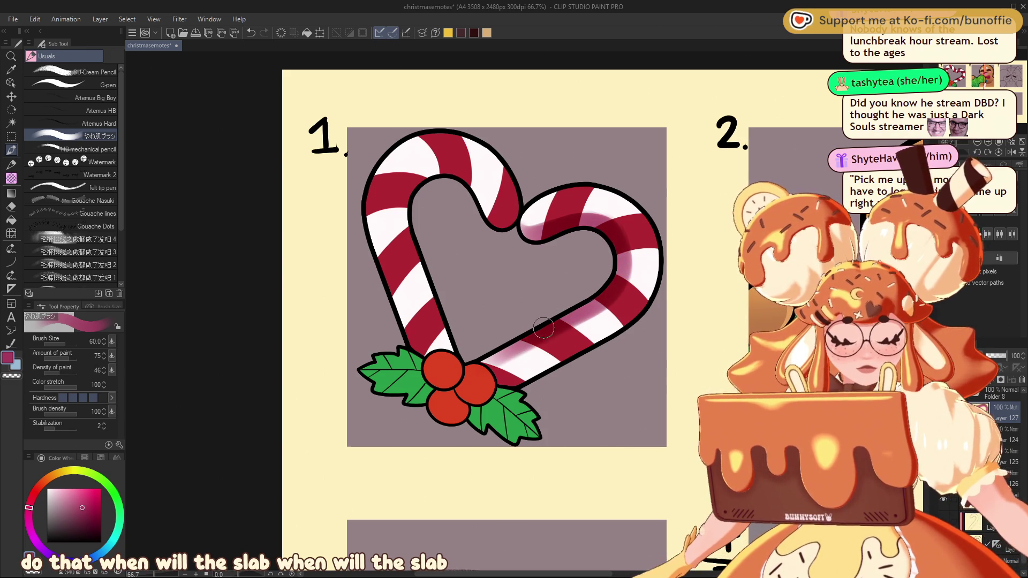
left_click_drag(527, 336, 479, 365)
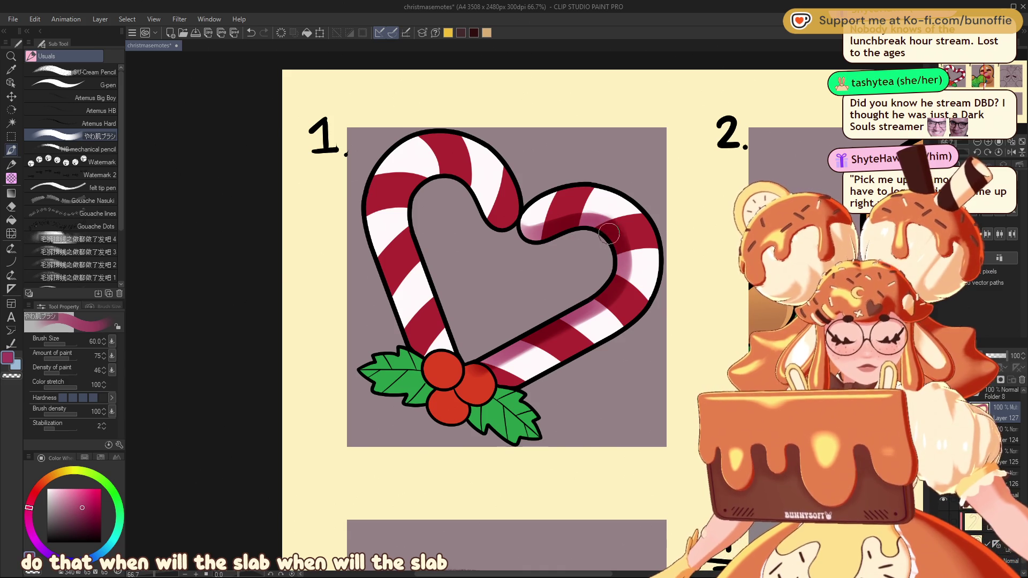
key("c")
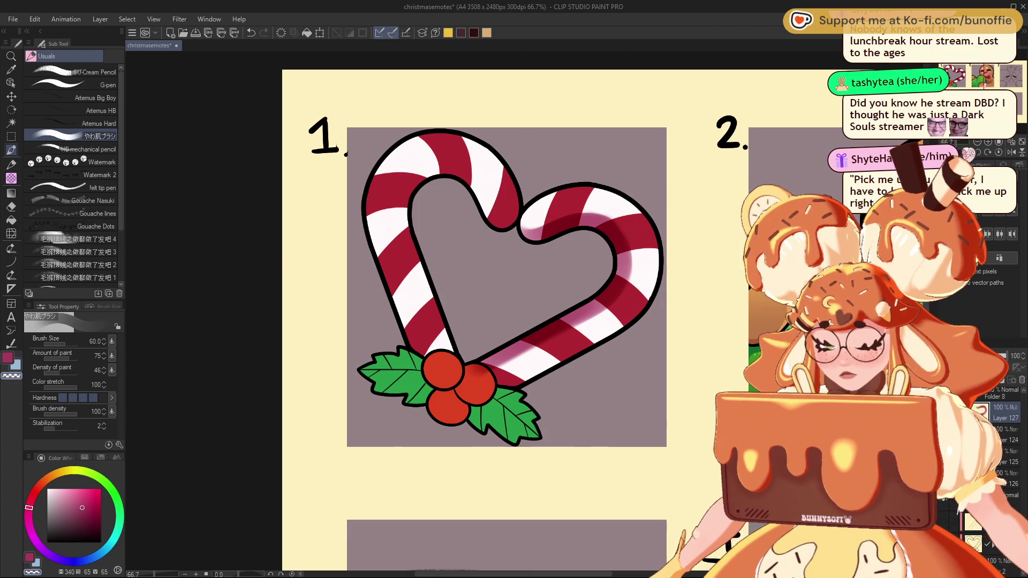
mouse_move(695, 321)
left_mouse_down()
mouse_move(685, 257)
mouse_move(642, 177)
left_mouse_up()
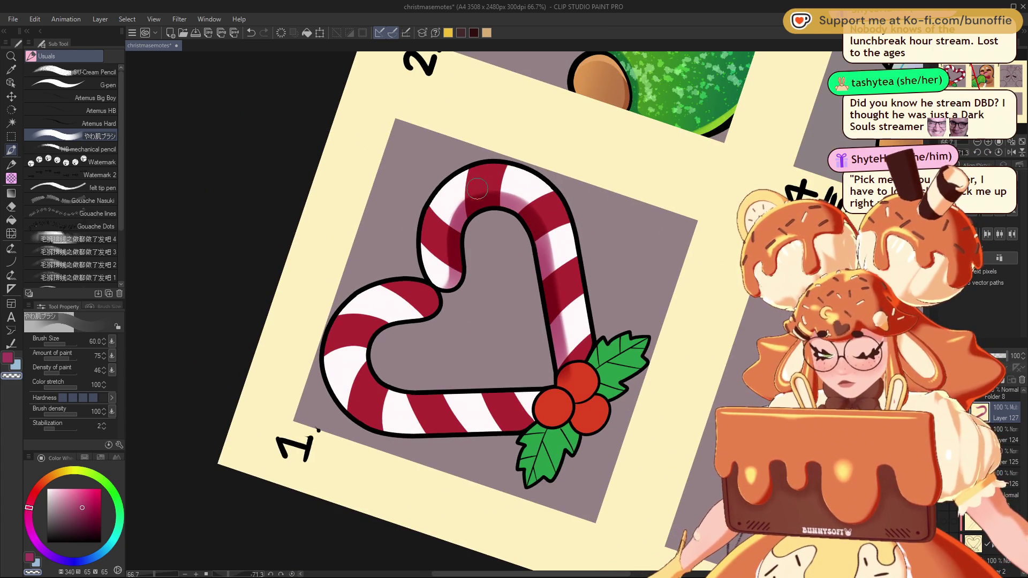
Soften the shading on the upper-left curve and right stem with sampled colours, and set layer opacity to 53%
left_click_drag(495, 193, 492, 212)
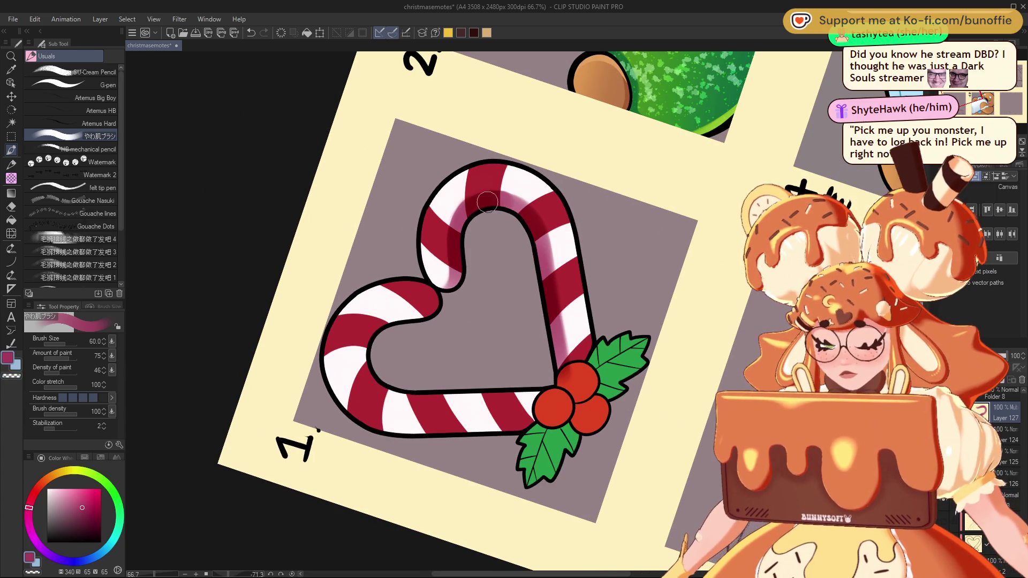
mouse_move(465, 227)
left_mouse_down()
mouse_move(449, 217)
mouse_move(452, 196)
mouse_move(440, 244)
left_mouse_up()
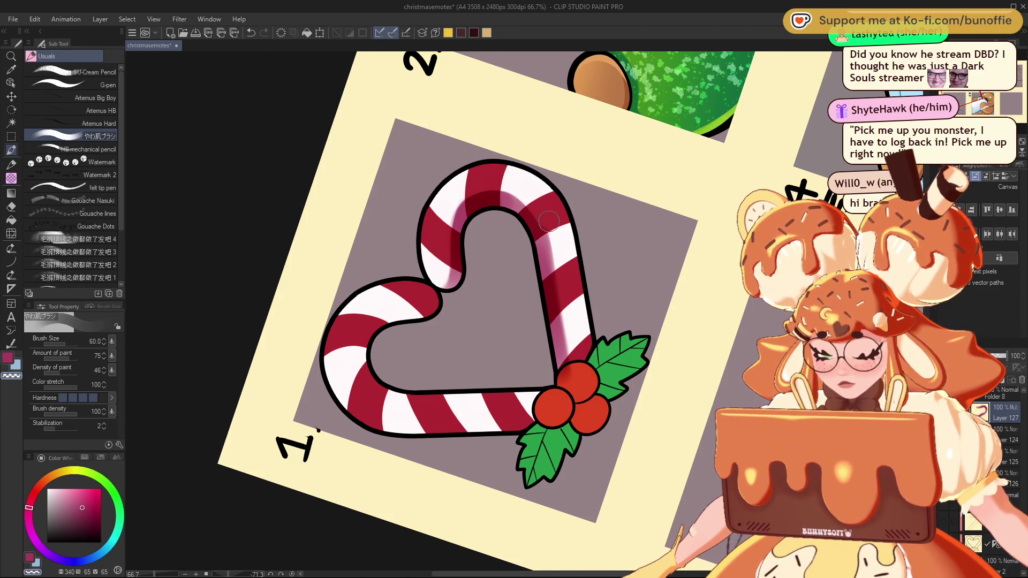
left_click_drag(560, 254, 566, 345)
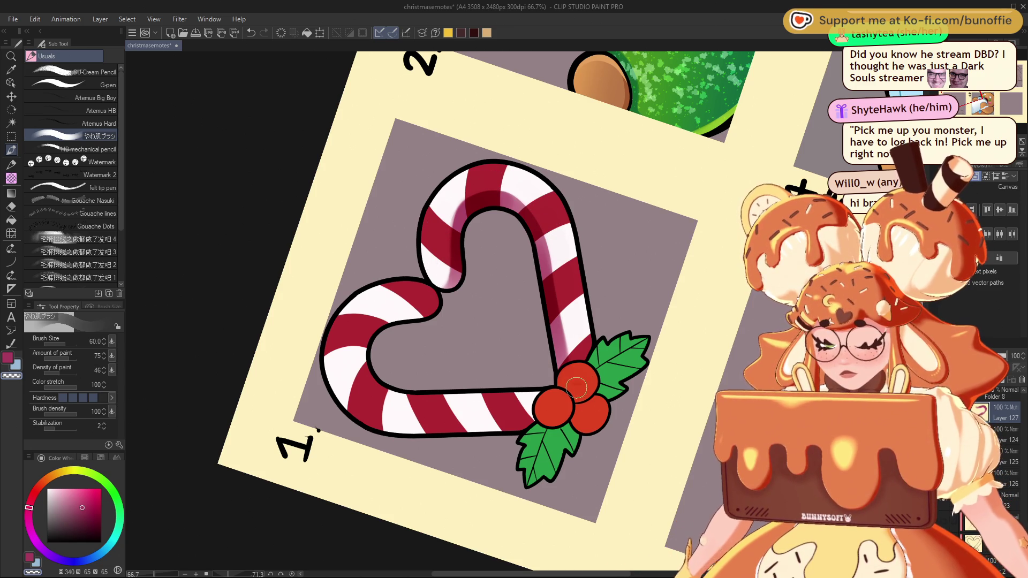
left_click(474, 206)
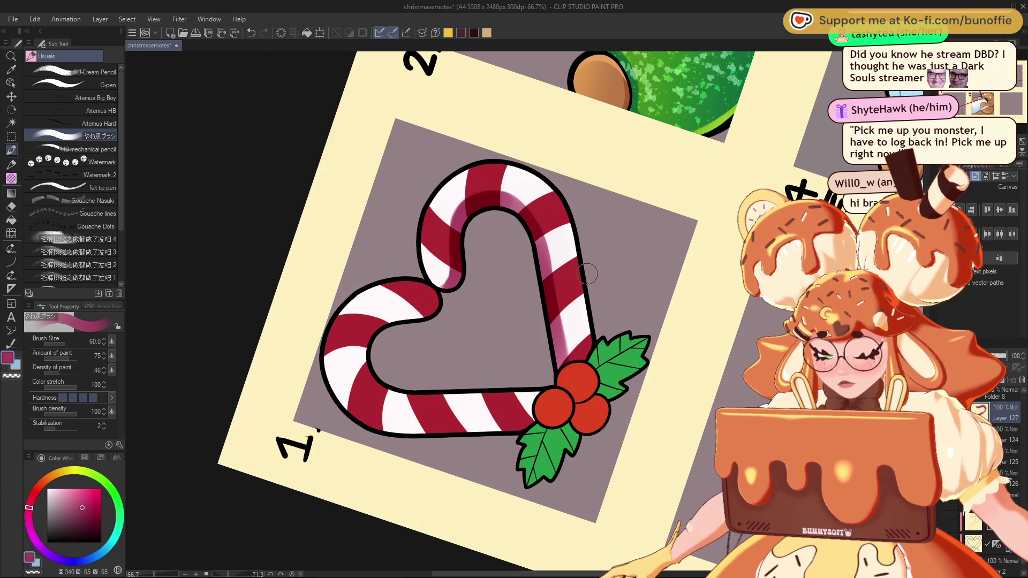
left_click(561, 258)
left_click_drag(559, 284, 568, 365)
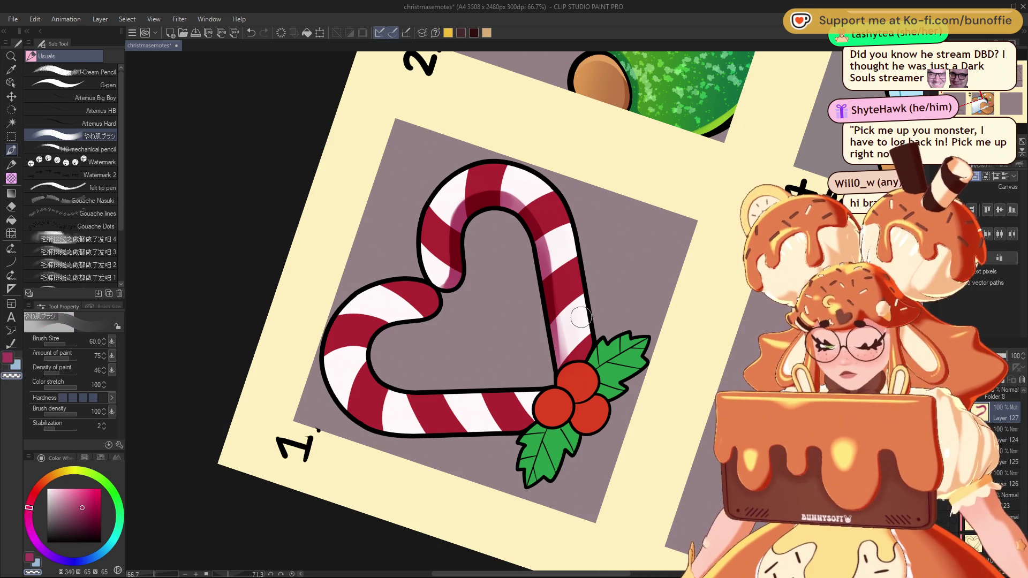
key("ctrl+z")
left_click_drag(569, 296, 576, 357)
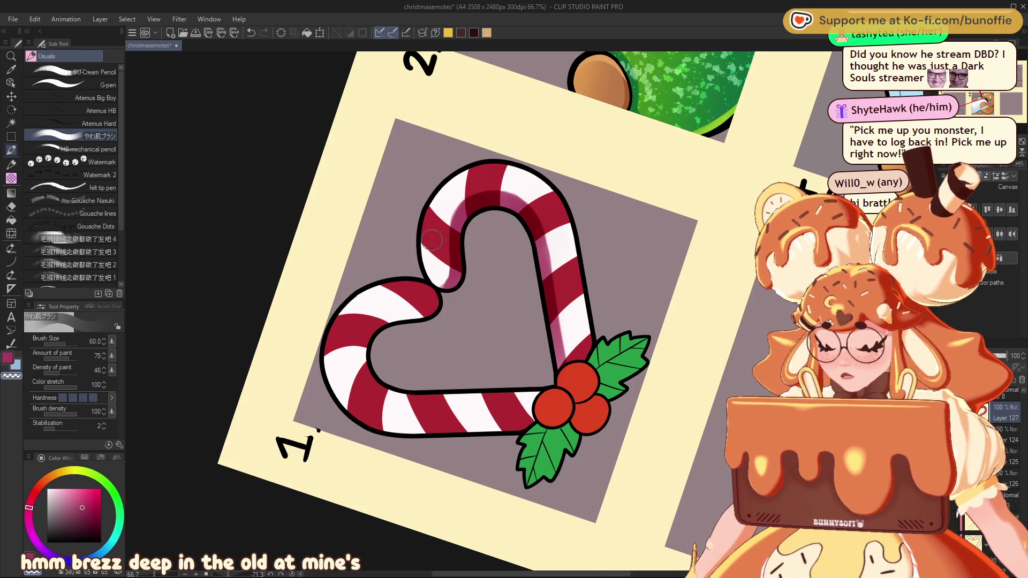
left_click(985, 355)
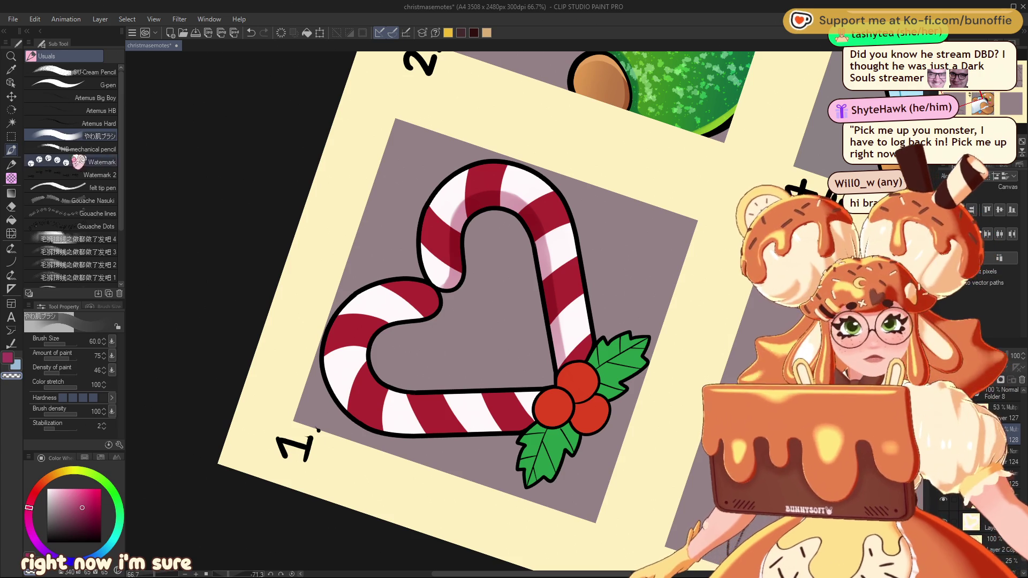
left_click(10, 136)
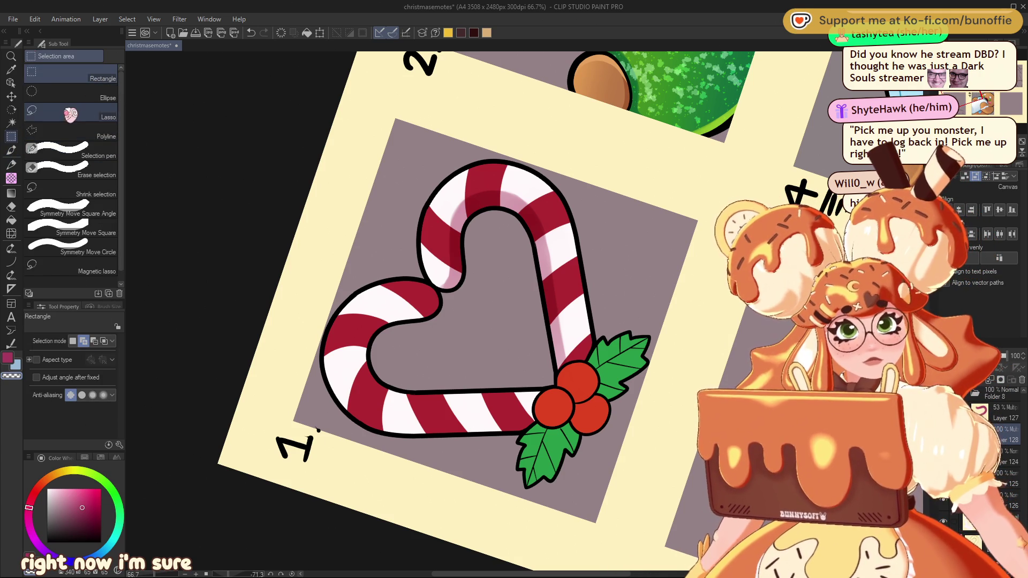
Lasso the cane's top-left section, choose a linear Foreground to transparent gradient, then deselect
left_click(80, 119)
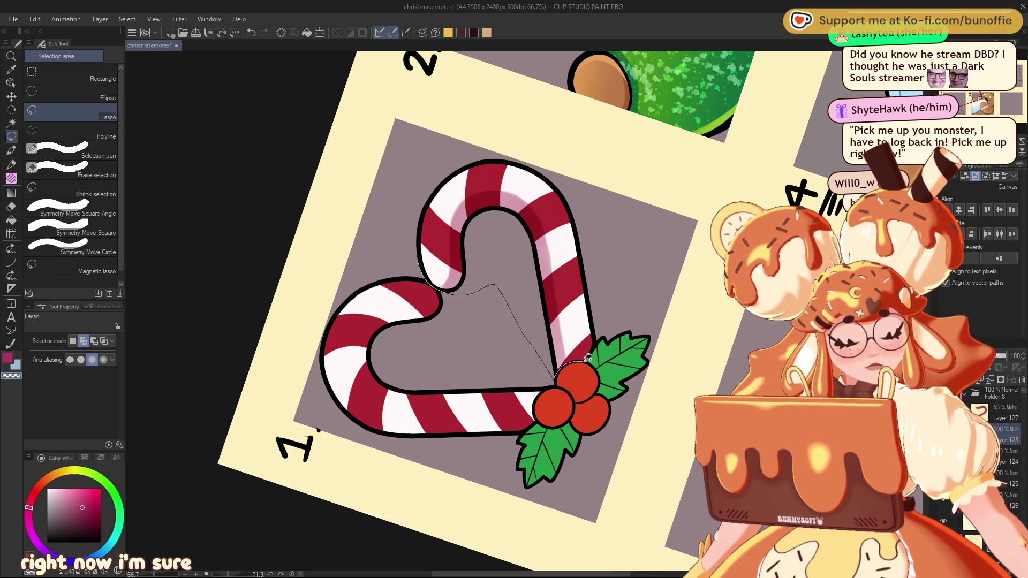
left_click_drag(519, 131, 423, 267)
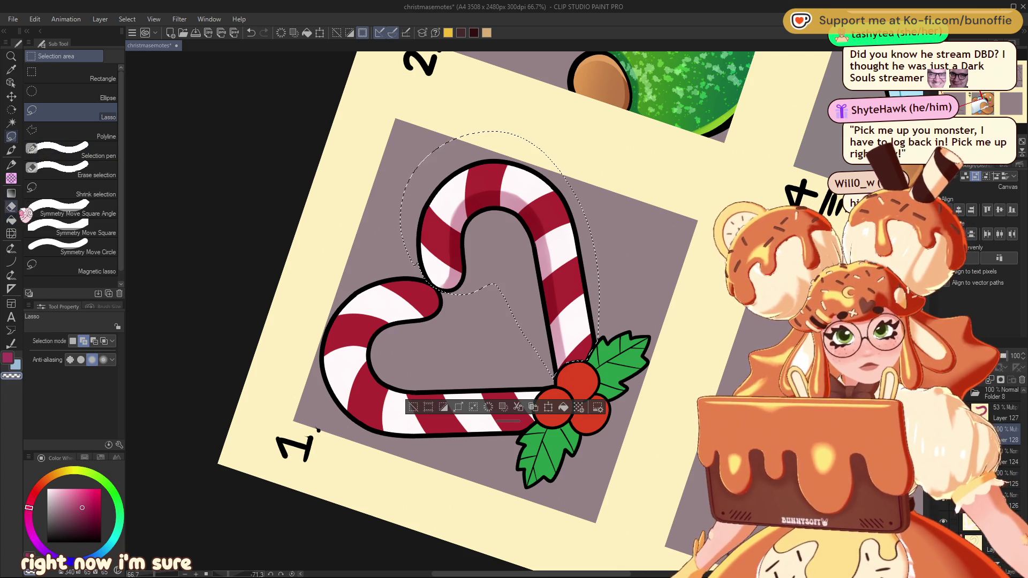
left_click(11, 193)
left_click(89, 74)
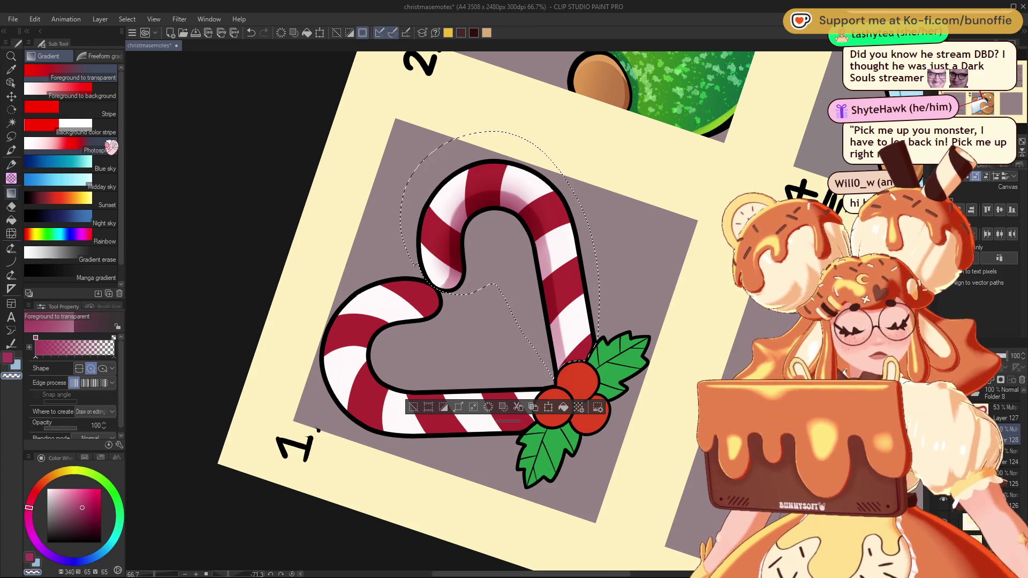
left_click(103, 368)
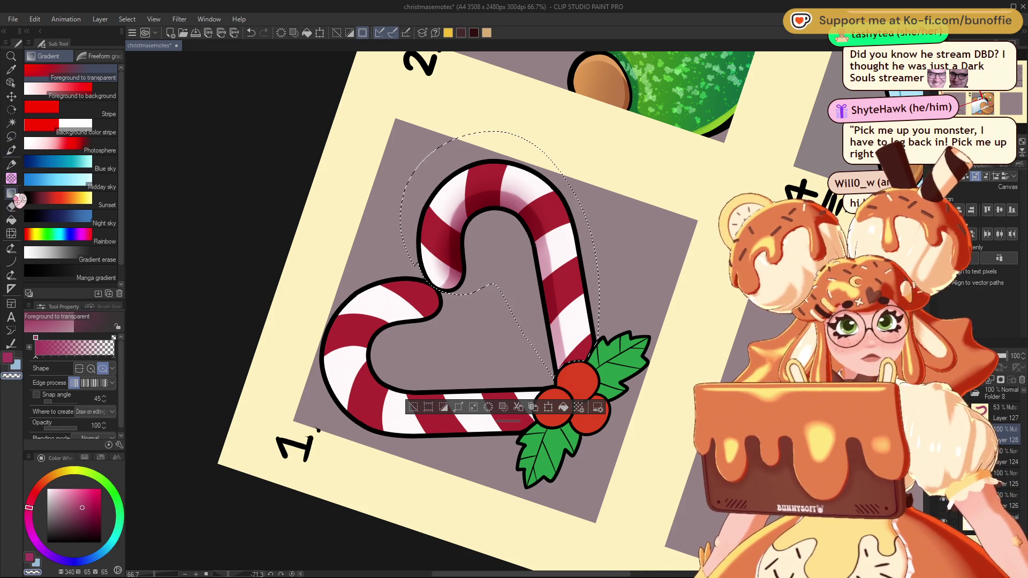
left_click(80, 368)
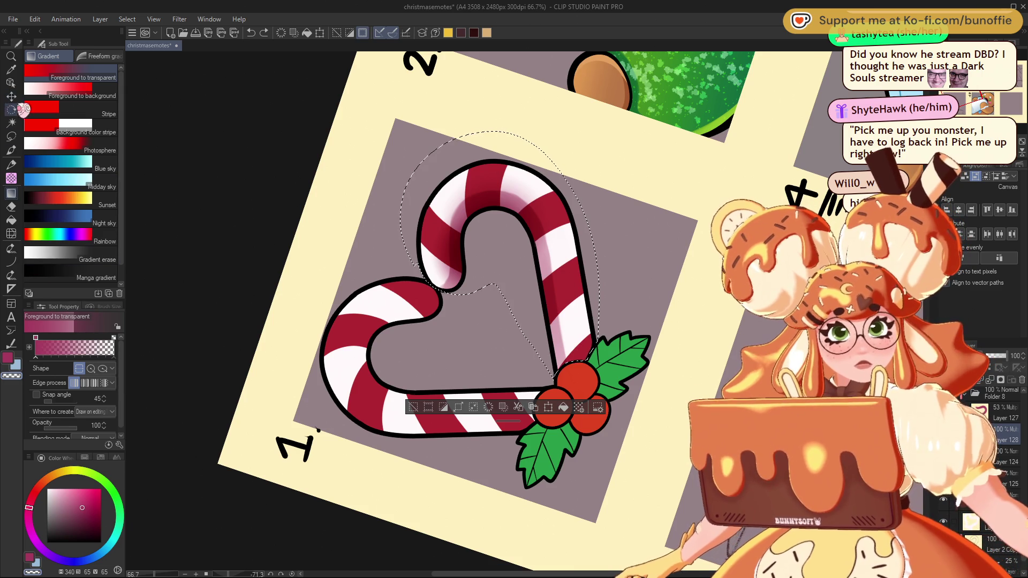
left_click(11, 136)
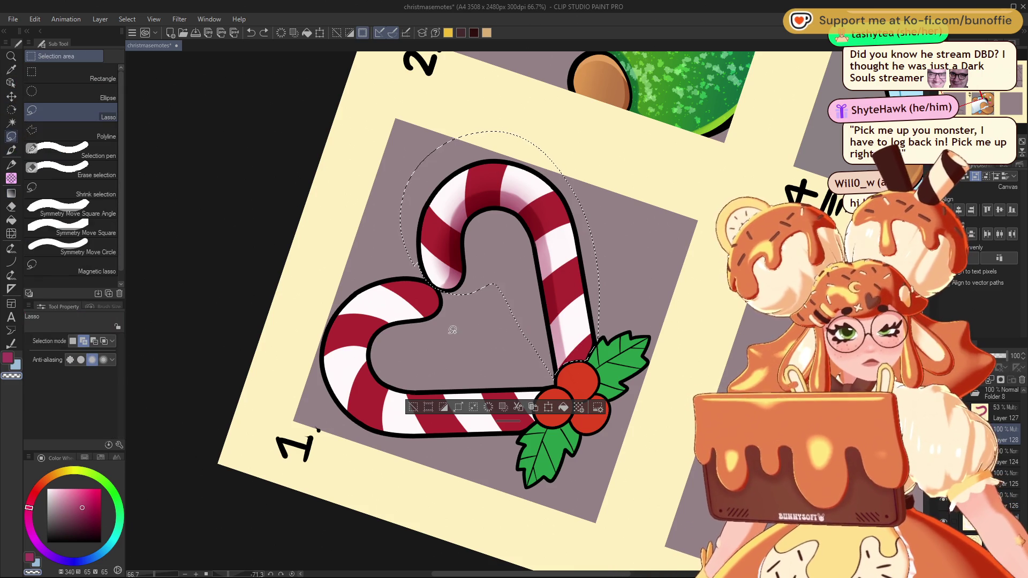
left_click(415, 409)
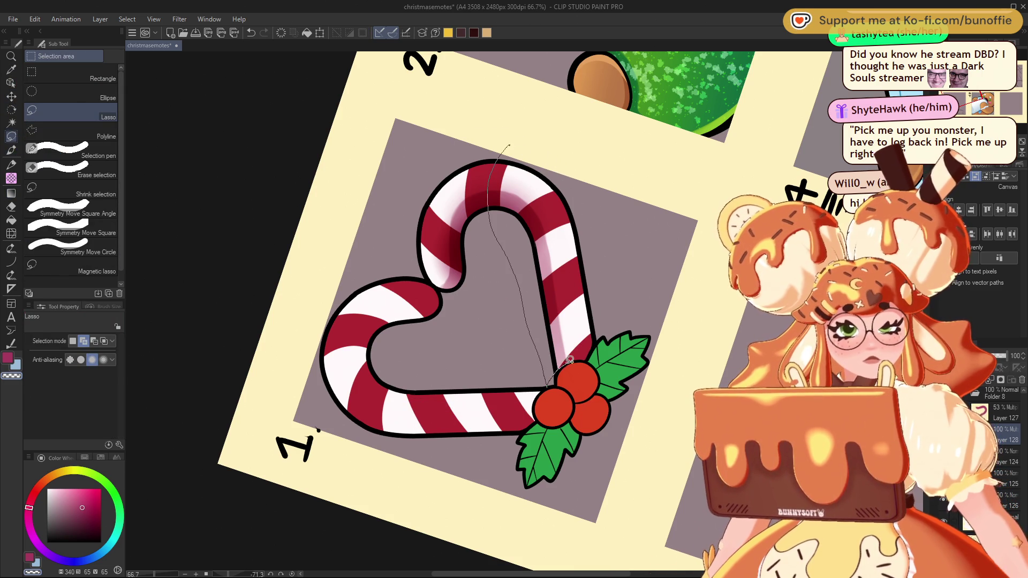
Lasso the right stem, shade it with a darker pink Foreground to transparent gradient, deselect, and reset rotation
left_click_drag(556, 133, 557, 144)
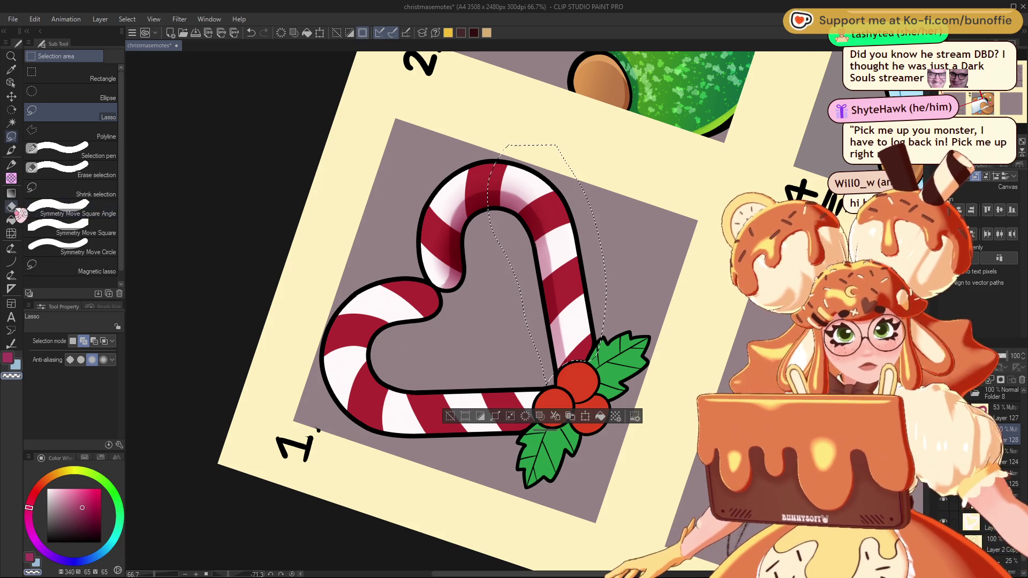
left_click(11, 193)
left_click_drag(511, 331, 607, 258)
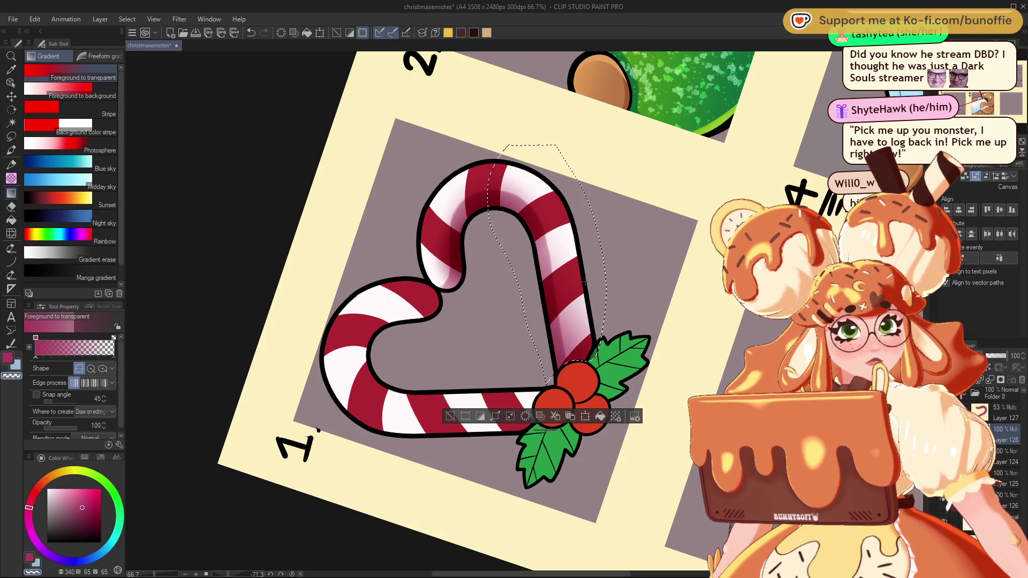
left_click_drag(512, 259, 599, 216)
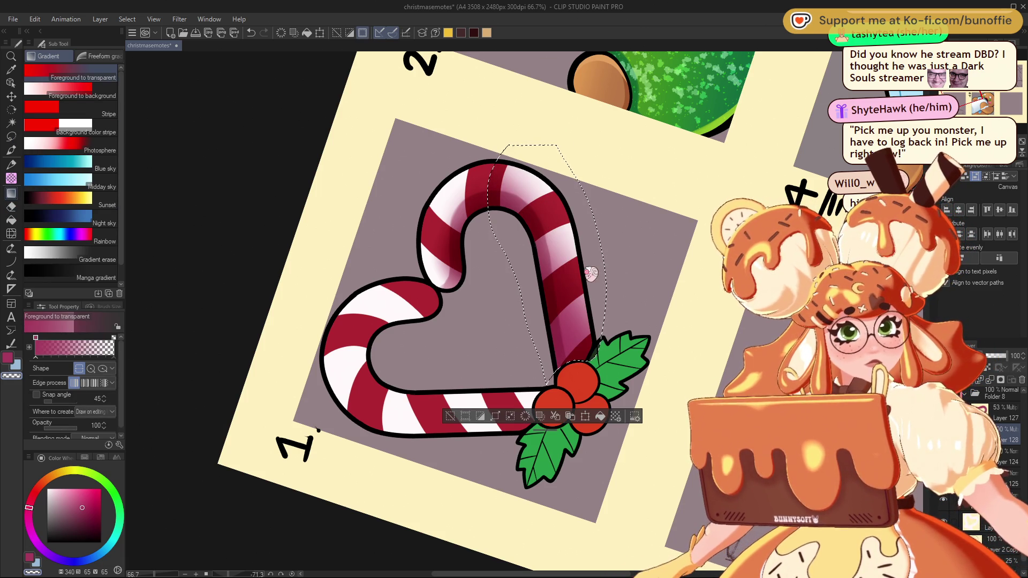
key("ctrl+z")
left_click_drag(547, 300, 577, 287)
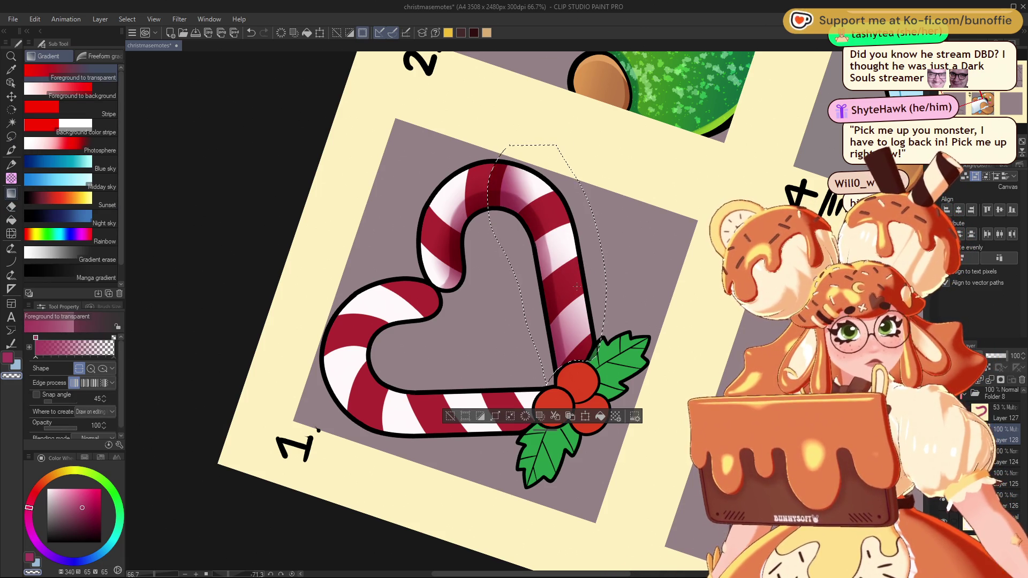
left_click(450, 416)
key("e")
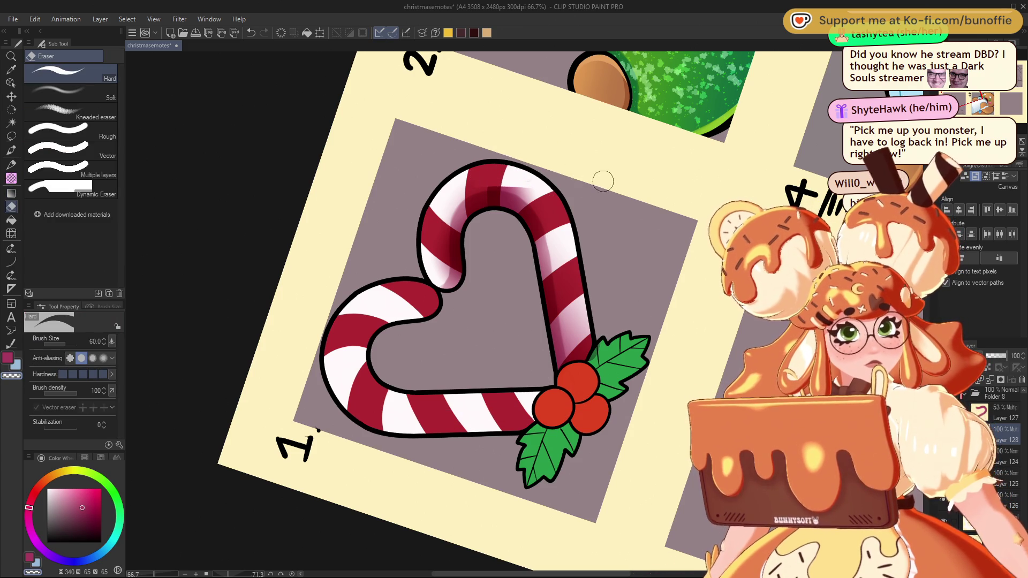
key("ctrl+z")
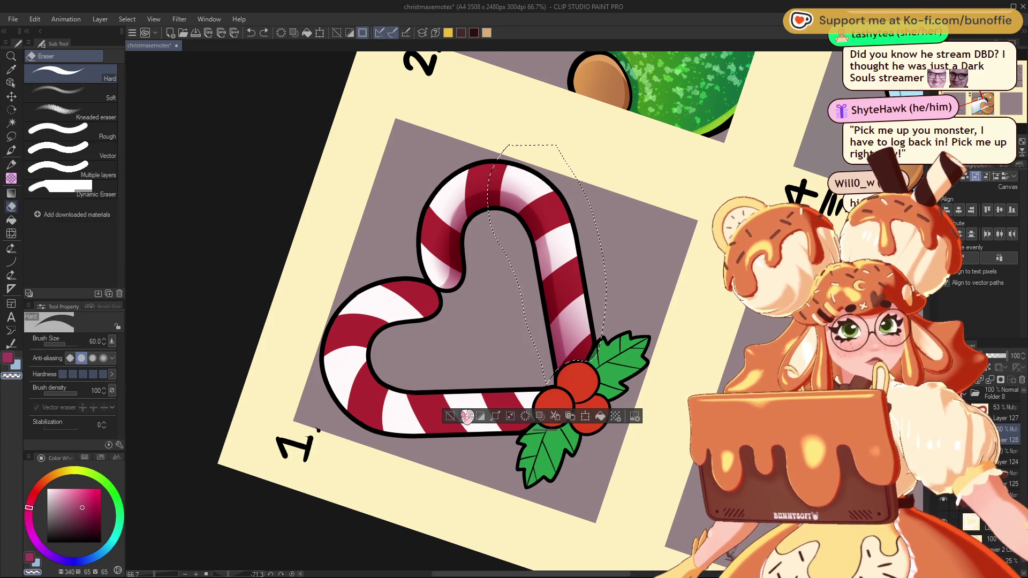
left_click(451, 416)
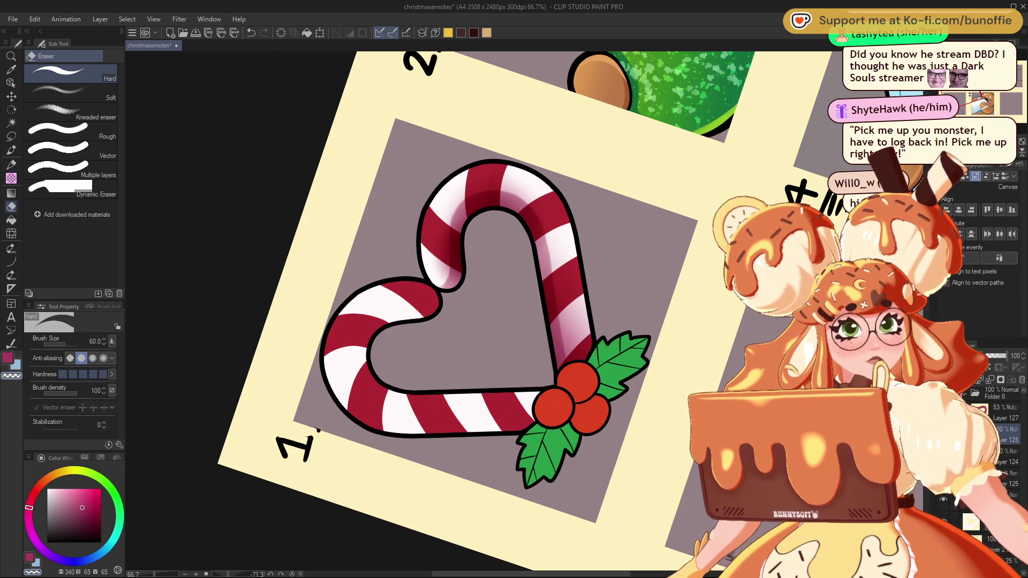
key("ctrl+@")
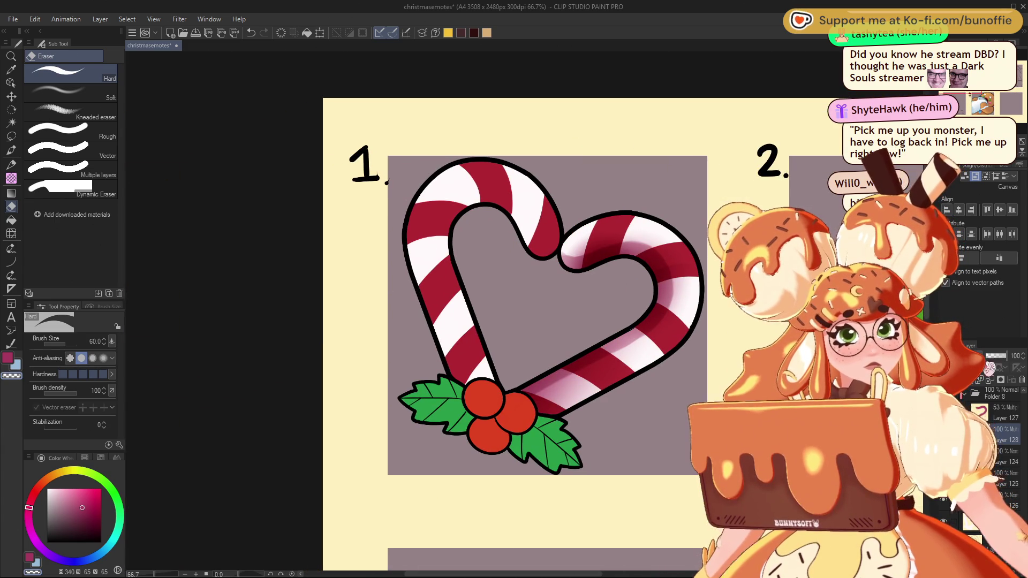
Lower the cane shading layer (Layer 127) to 25% opacity to soften the shadows
left_click_drag(995, 355, 985, 355)
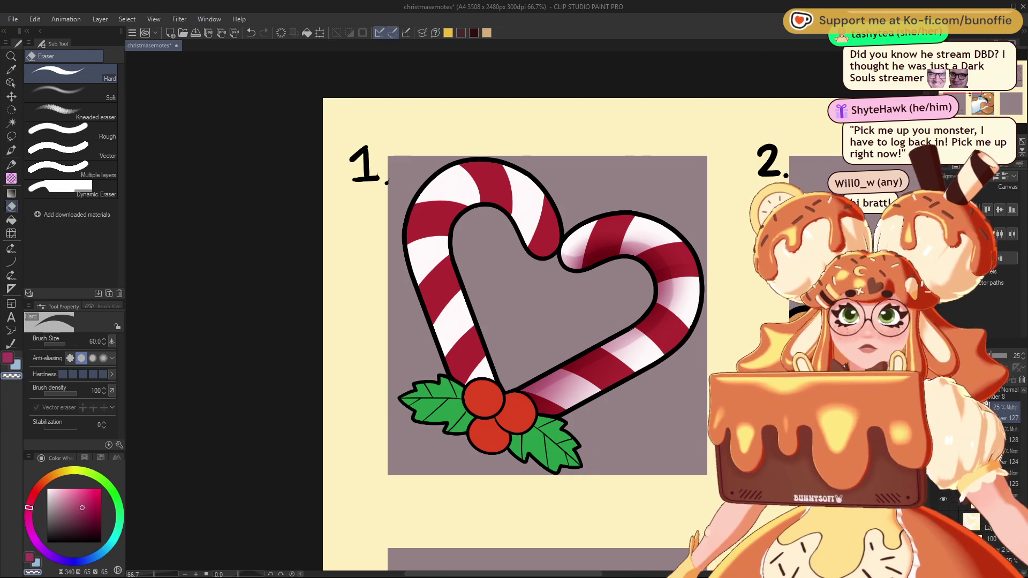
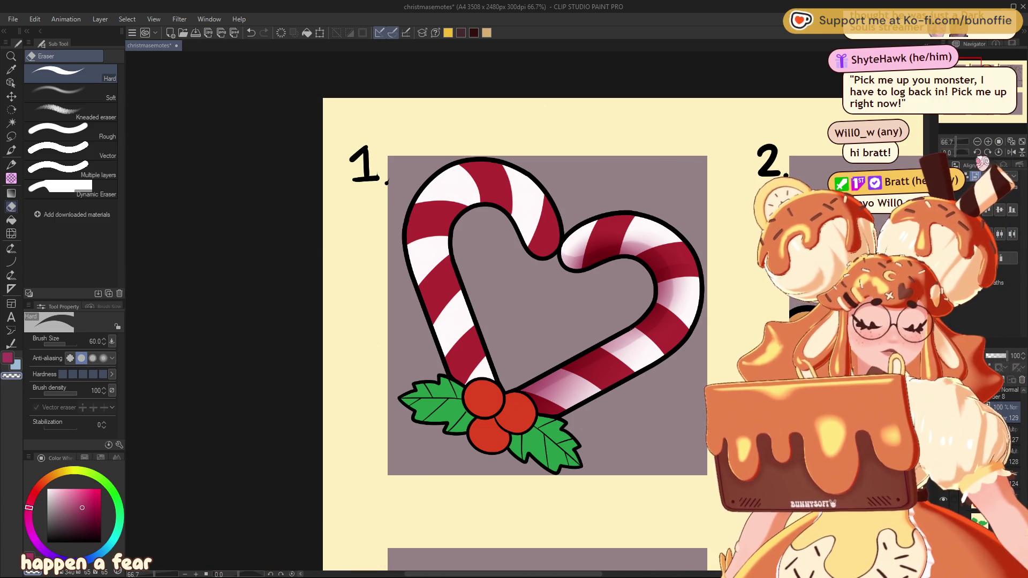
Choose a light cream colour and paint a pale highlight along the cane's right arc with a size-20 brush
left_click(75, 475)
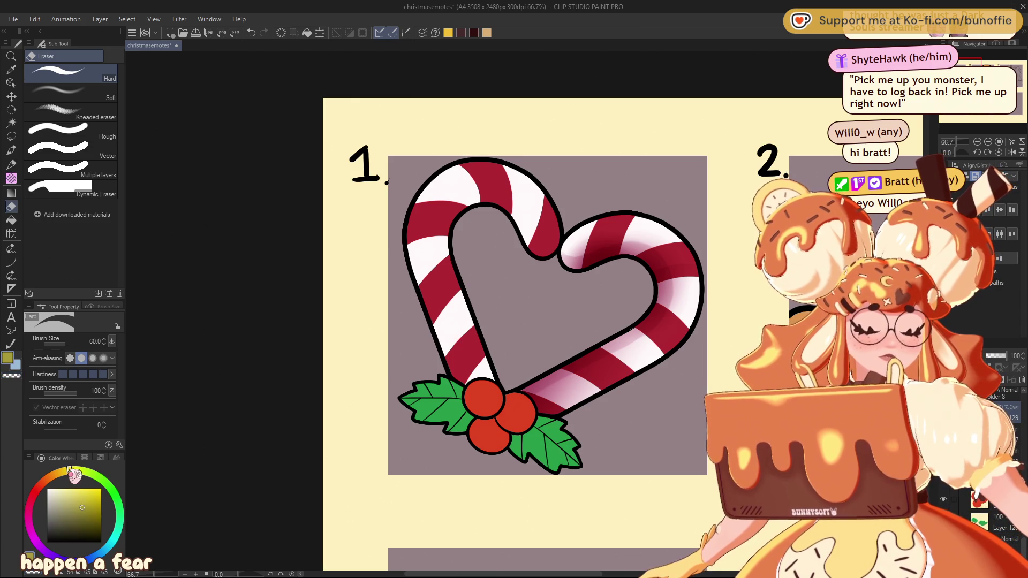
left_click_drag(79, 475, 79, 470)
left_click(63, 489)
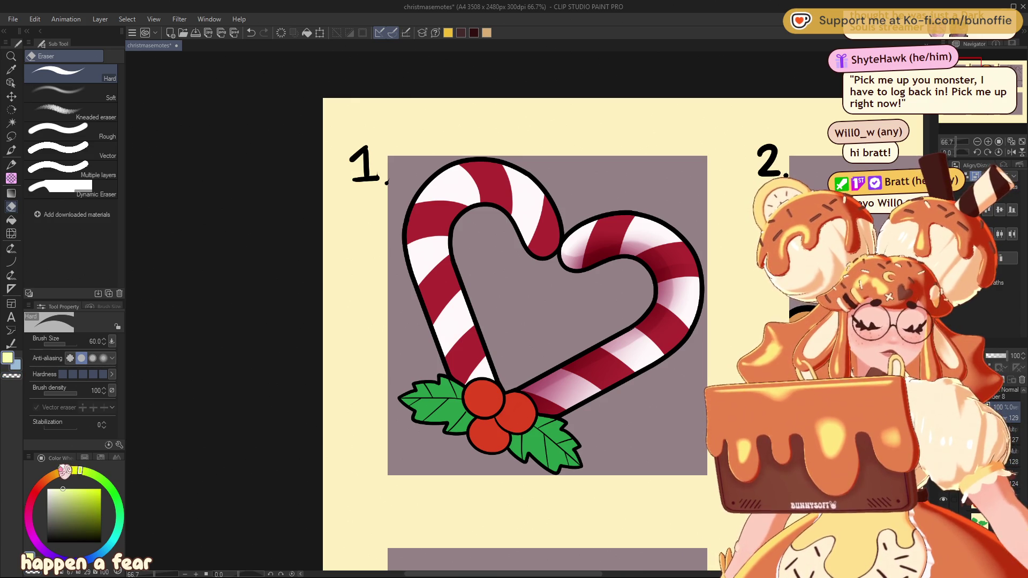
key("bracketleft")
key("bracketleft")
key("bracketleft")
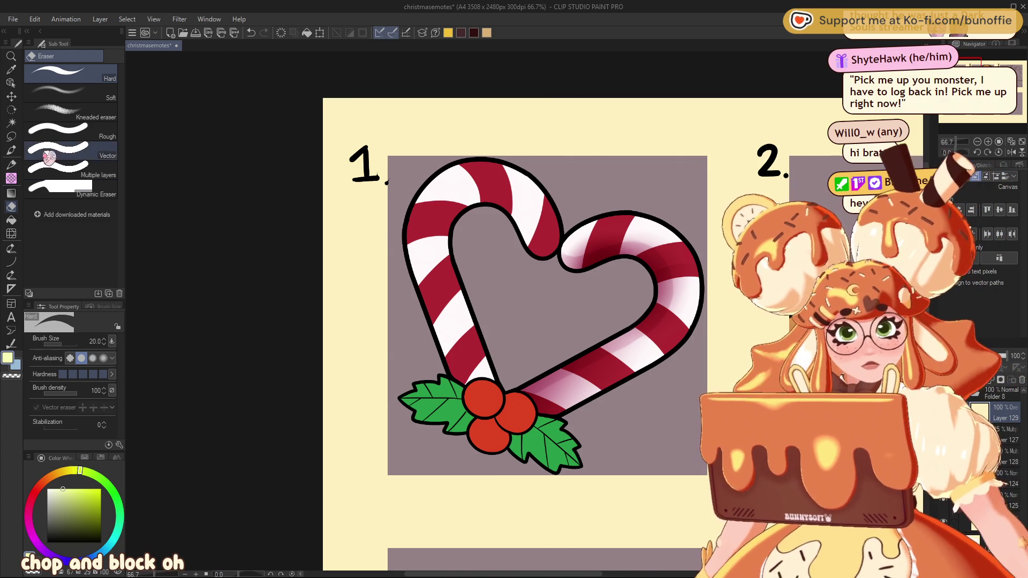
left_click(11, 150)
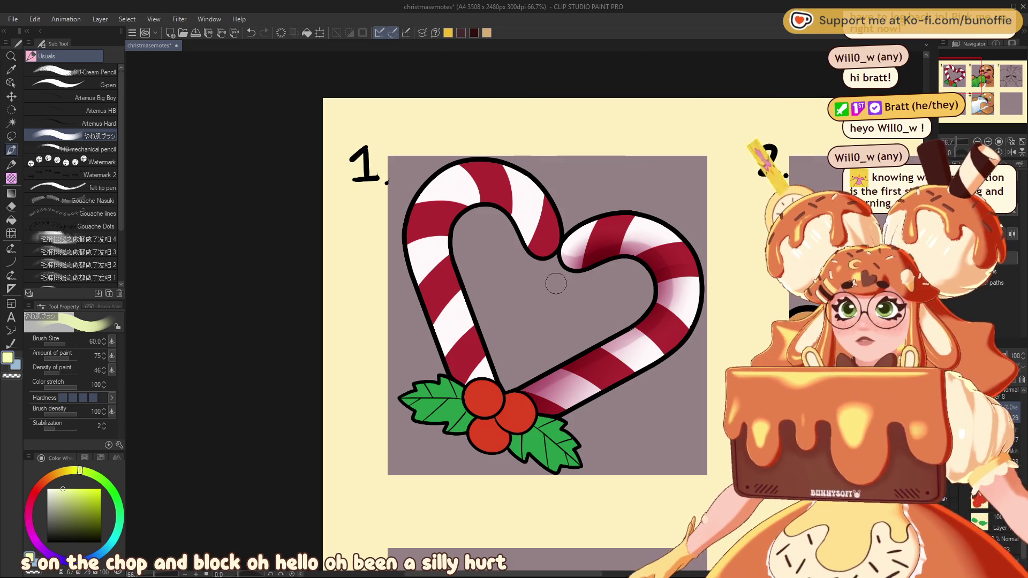
key("bracketleft")
key("bracketleft")
key("bracketleft")
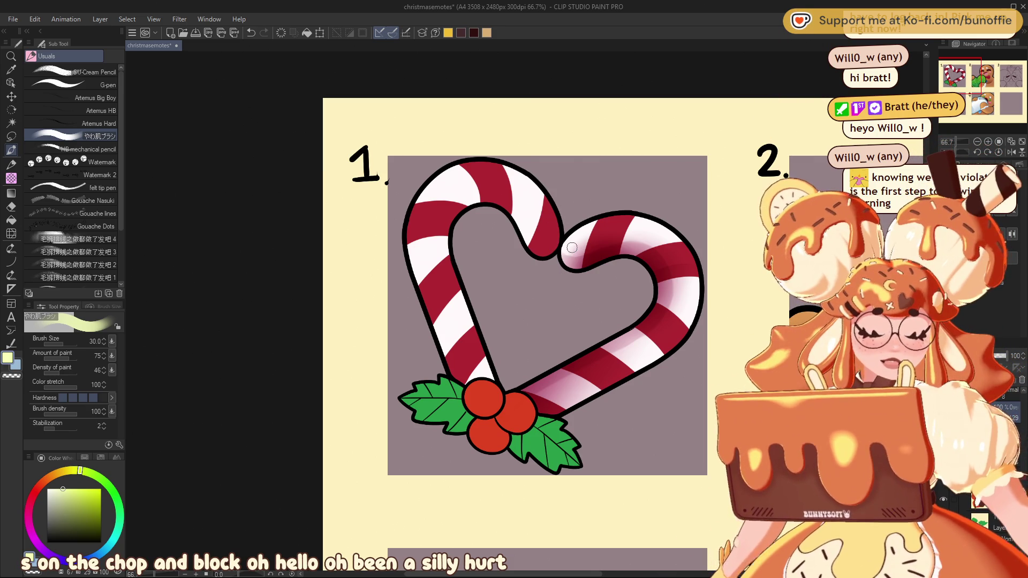
left_click_drag(571, 247, 629, 223)
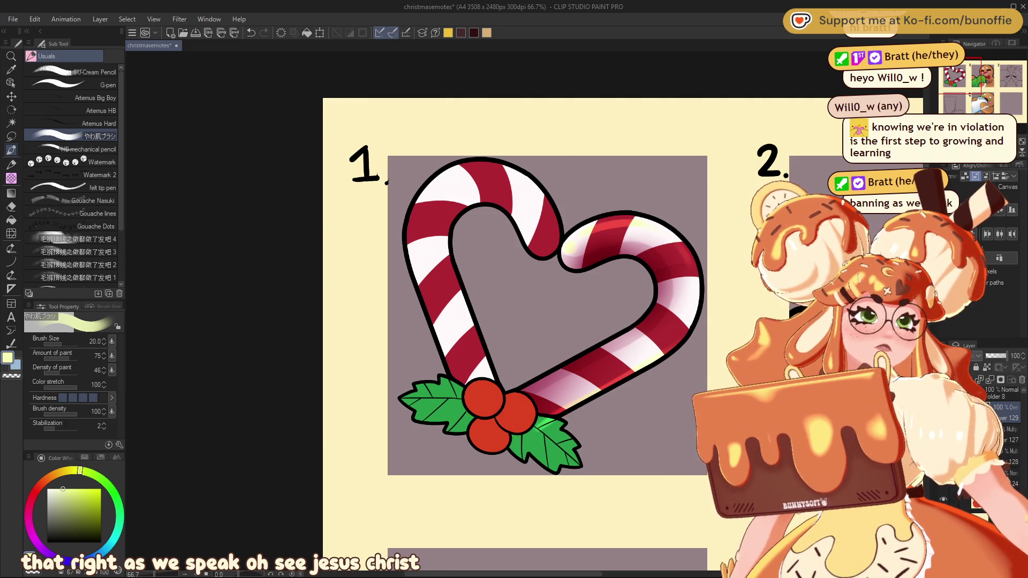
Fill the candy cane's white stripes with a near-white light pink using the Fill tool
key("ctrl+minus")
key("ctrl+minus")
key("ctrl+minus")
key("ctrl+minus")
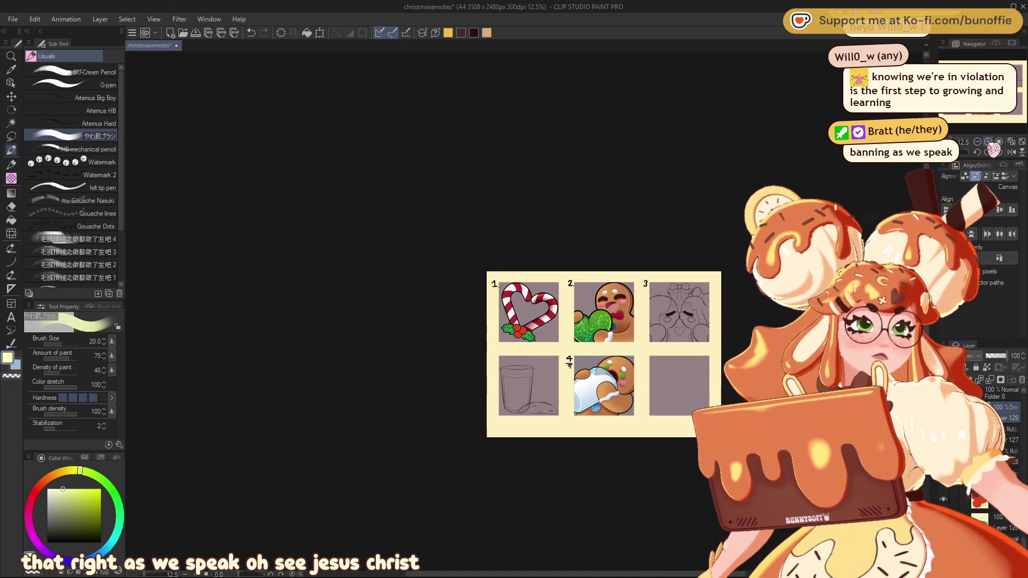
scroll(524, 311, "up", 5)
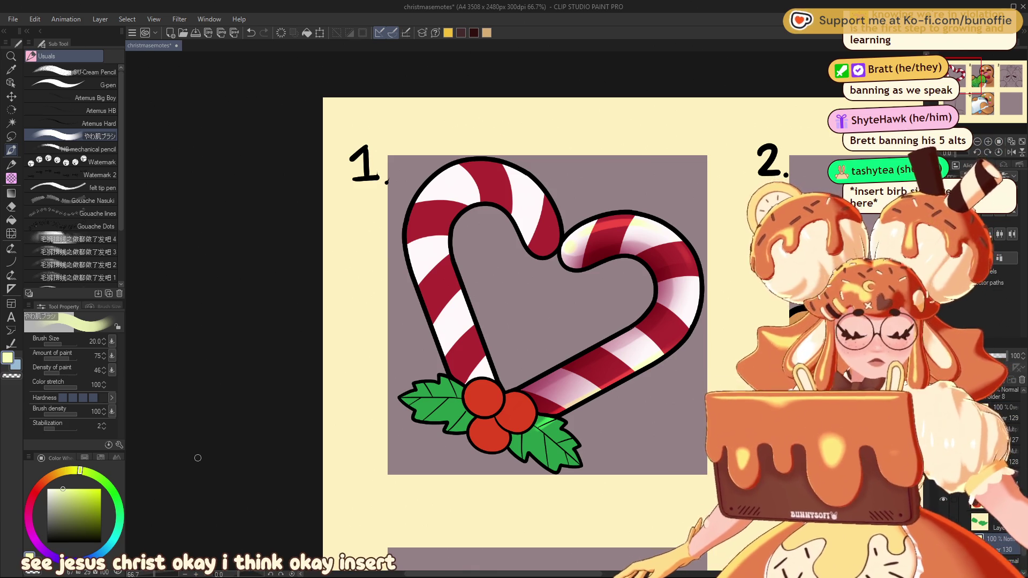
left_click(648, 236, "alt")
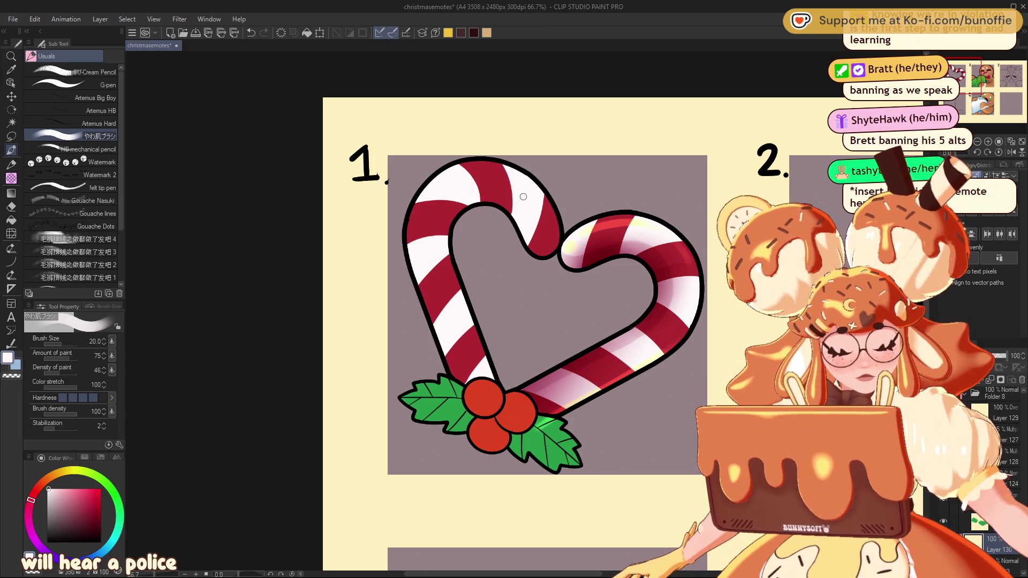
left_click(60, 488)
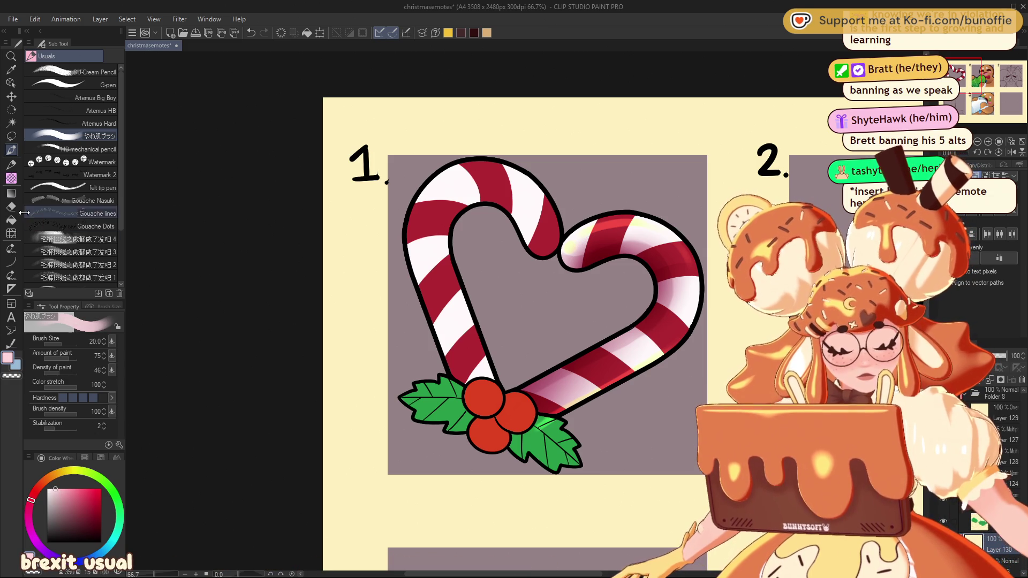
key("g")
left_click(617, 242)
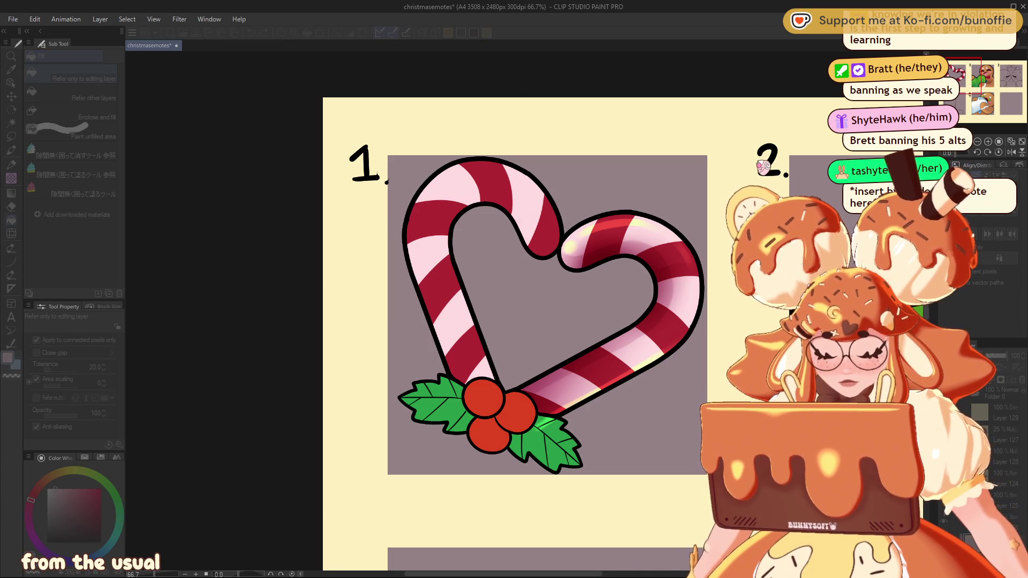
left_click(989, 411)
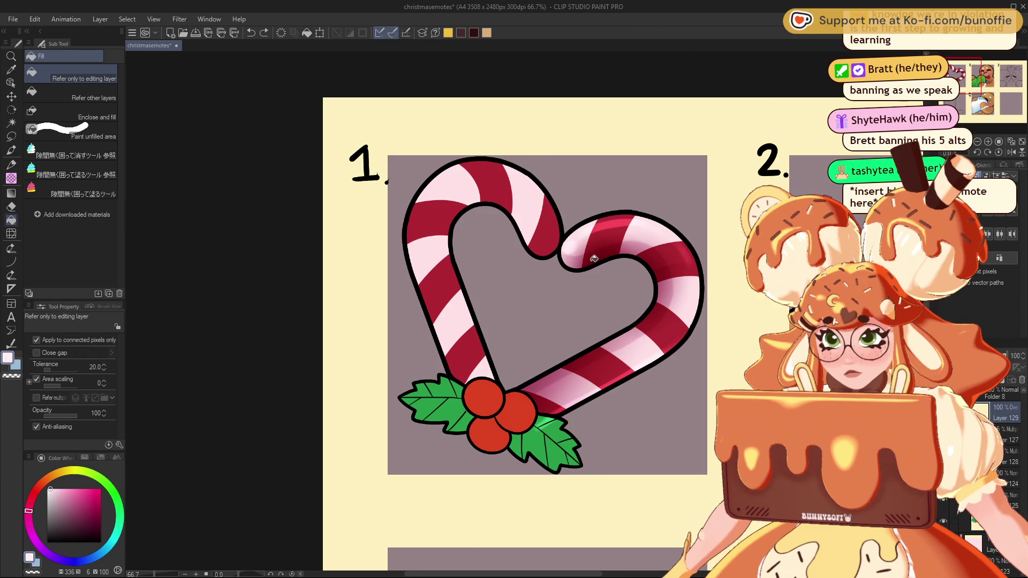
key("ctrl+minus")
key("ctrl+minus")
key("ctrl+minus")
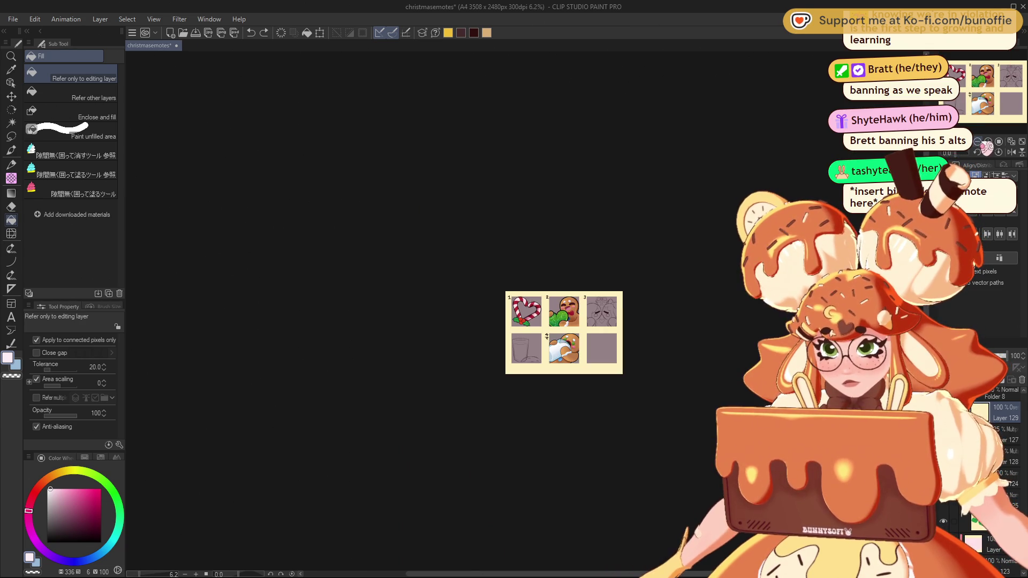
key("ctrl+plus")
key("ctrl+plus")
key("ctrl+plus")
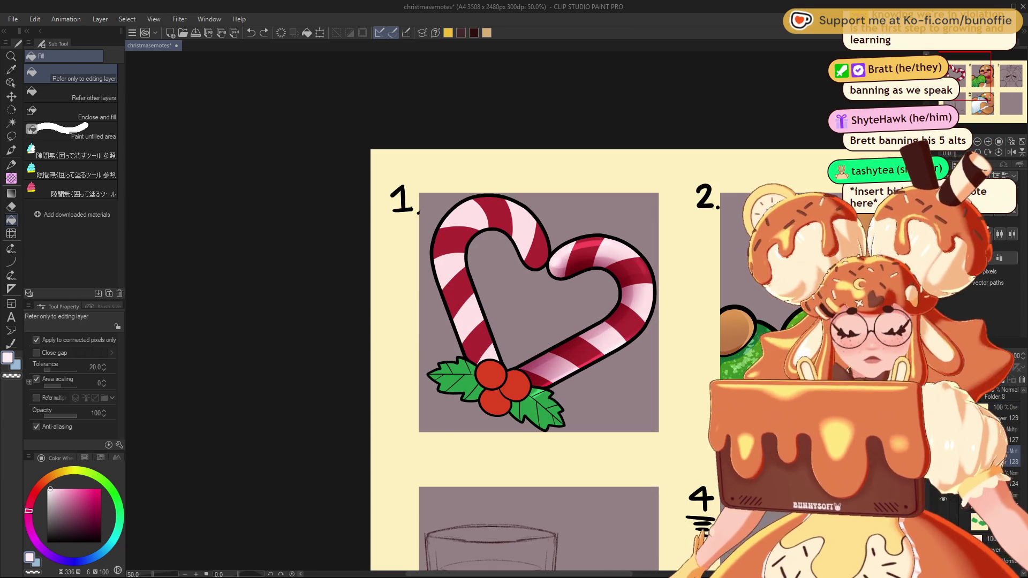
key("ctrl+s")
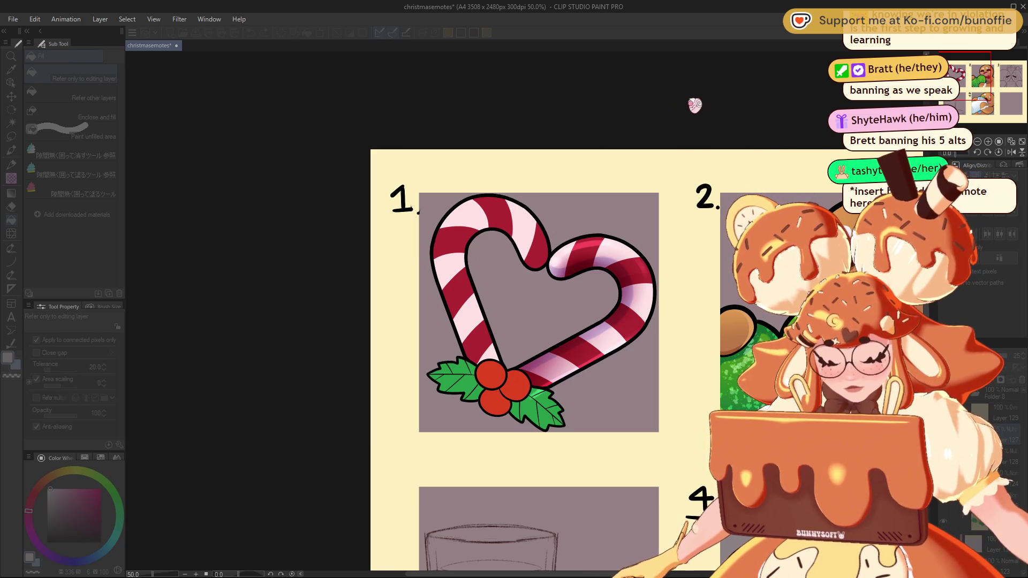
scroll(564, 332, "down", 6)
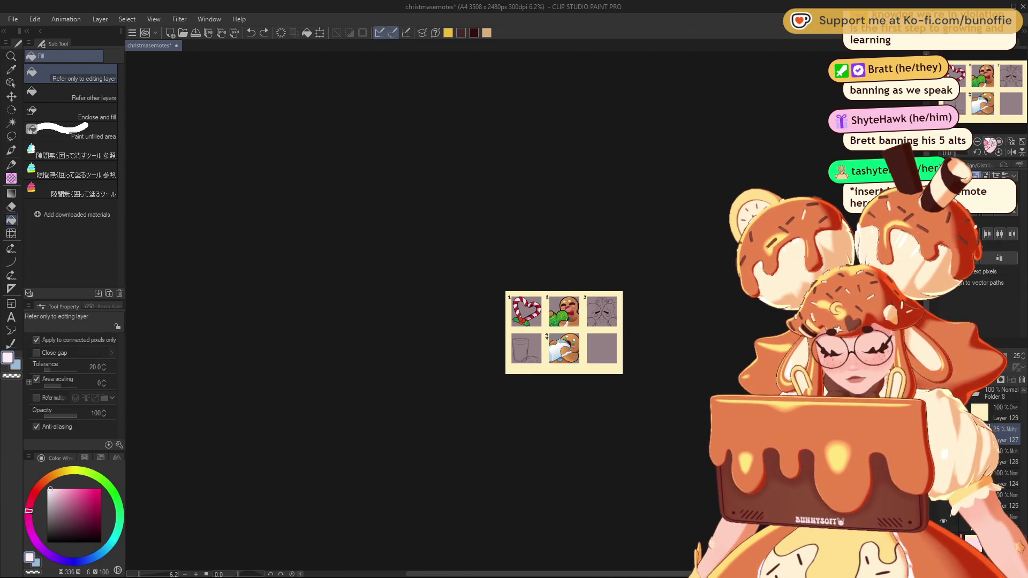
scroll(522, 314, "up", 6)
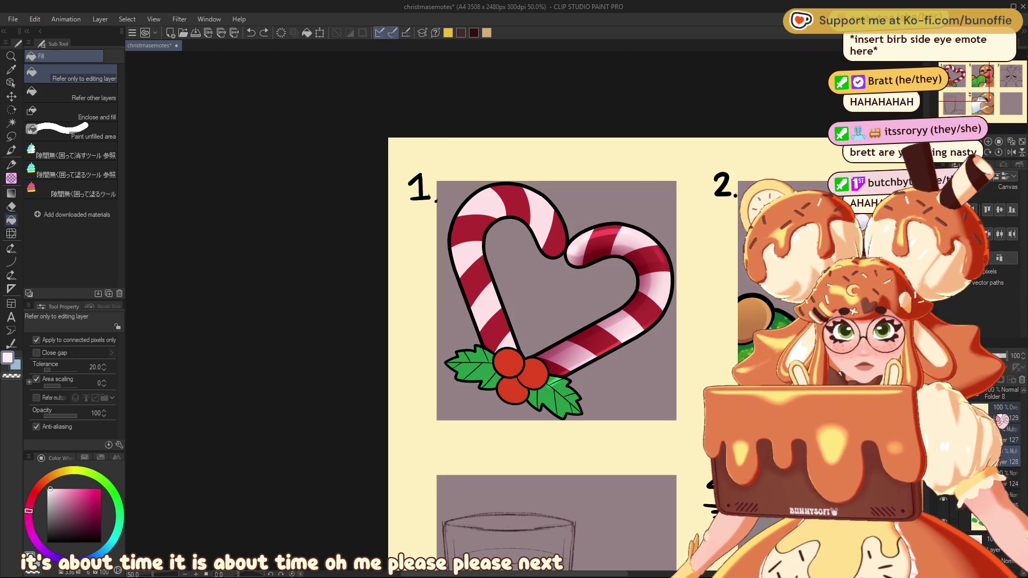
left_click(11, 137)
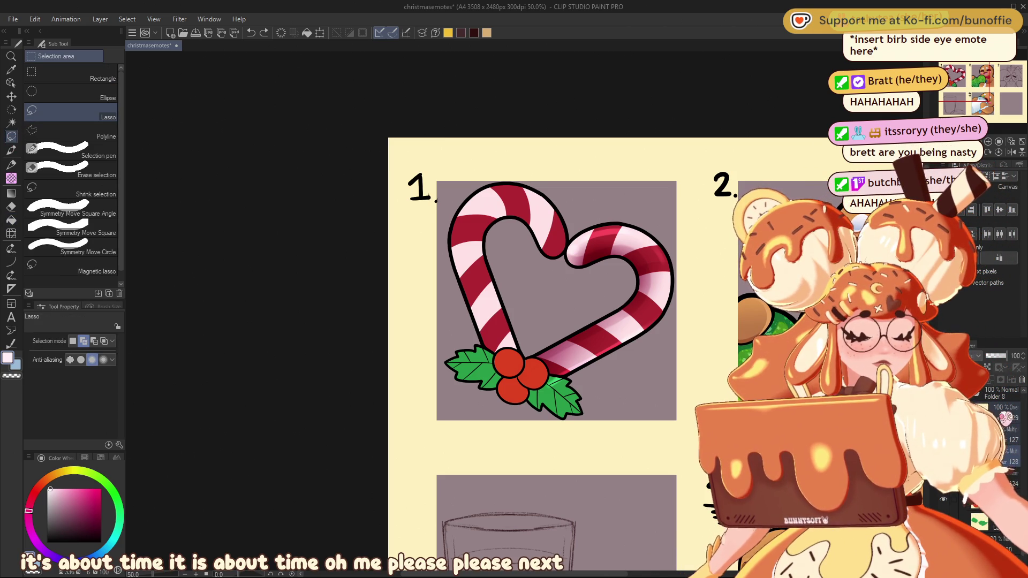
Select the right half of the heart, flip it horizontally and move it onto the left side
left_click_drag(519, 230, 522, 385)
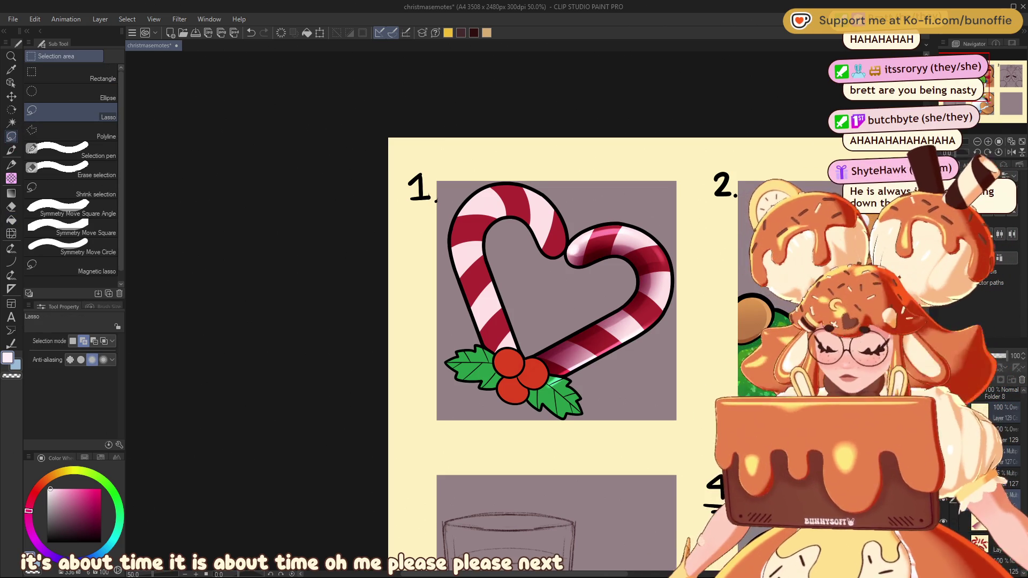
key("ctrl+t")
key("h")
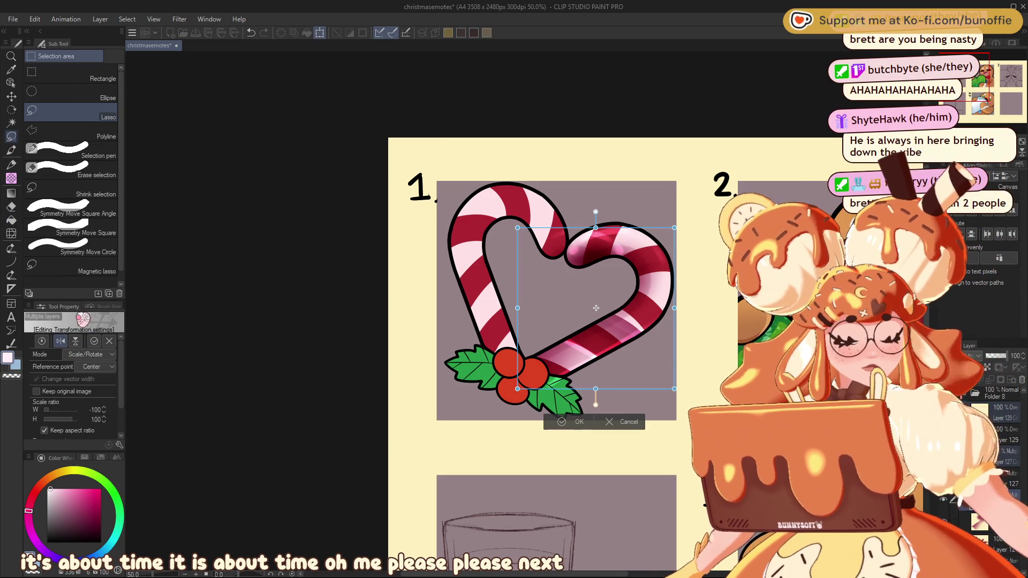
mouse_move(636, 308)
left_mouse_down()
mouse_move(559, 269)
mouse_move(555, 253)
left_mouse_up()
Rotate the mirrored half about 24° clockwise, fine-tune its position, and apply the transform
left_click_drag(619, 265, 611, 341)
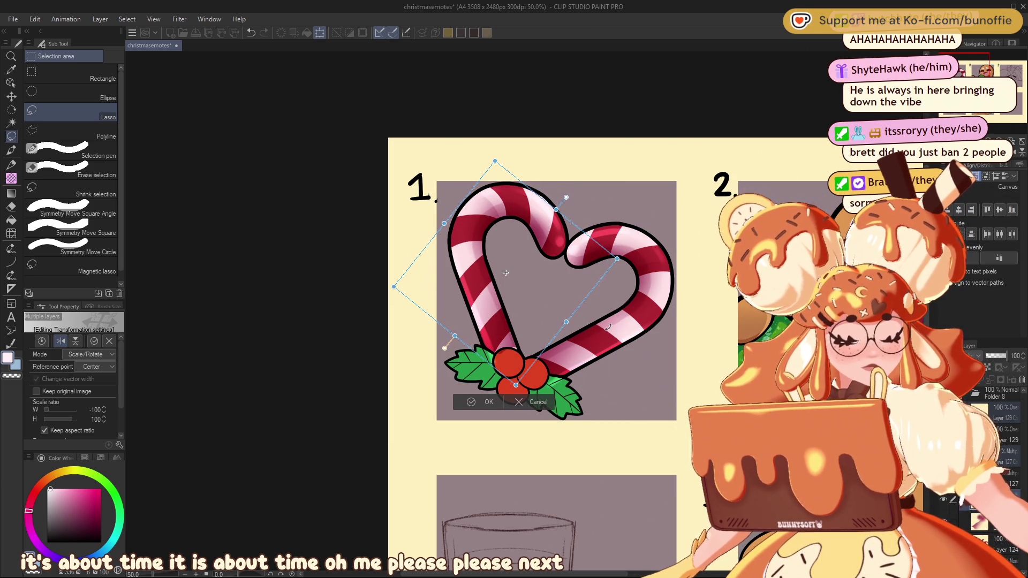
left_click_drag(549, 286, 549, 289)
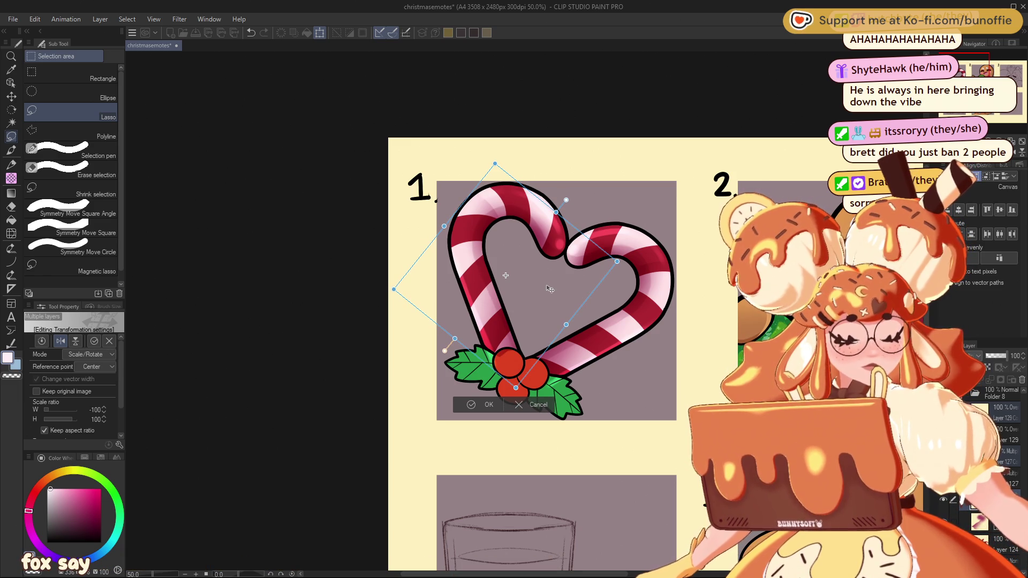
left_click_drag(568, 292, 564, 291)
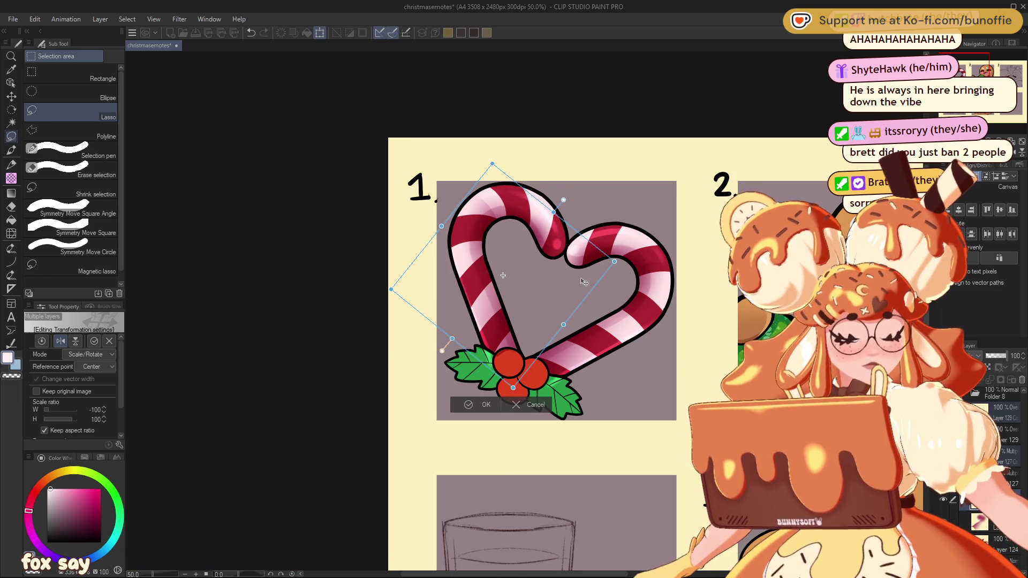
left_click_drag(636, 258, 635, 263)
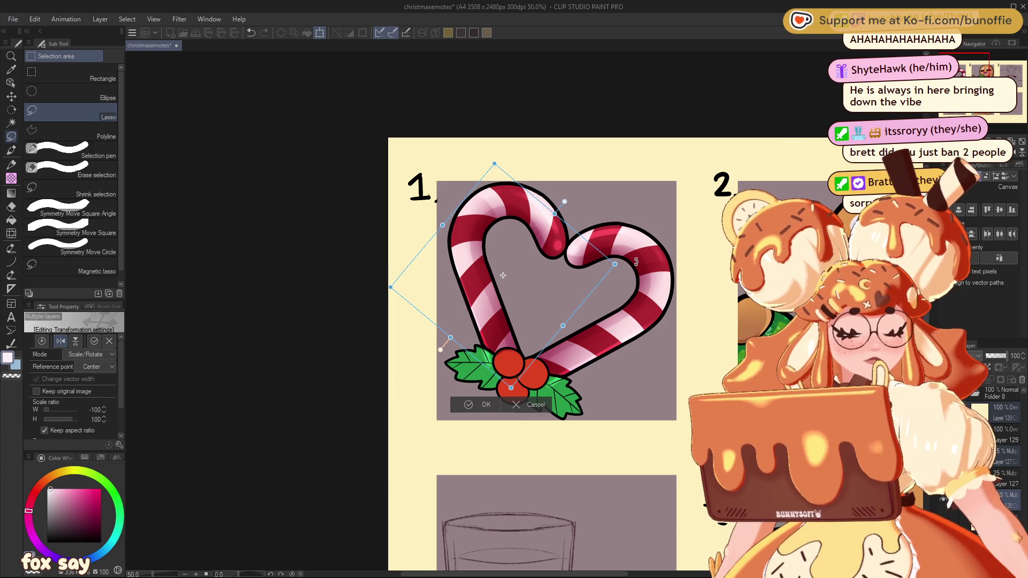
left_click_drag(570, 294, 572, 294)
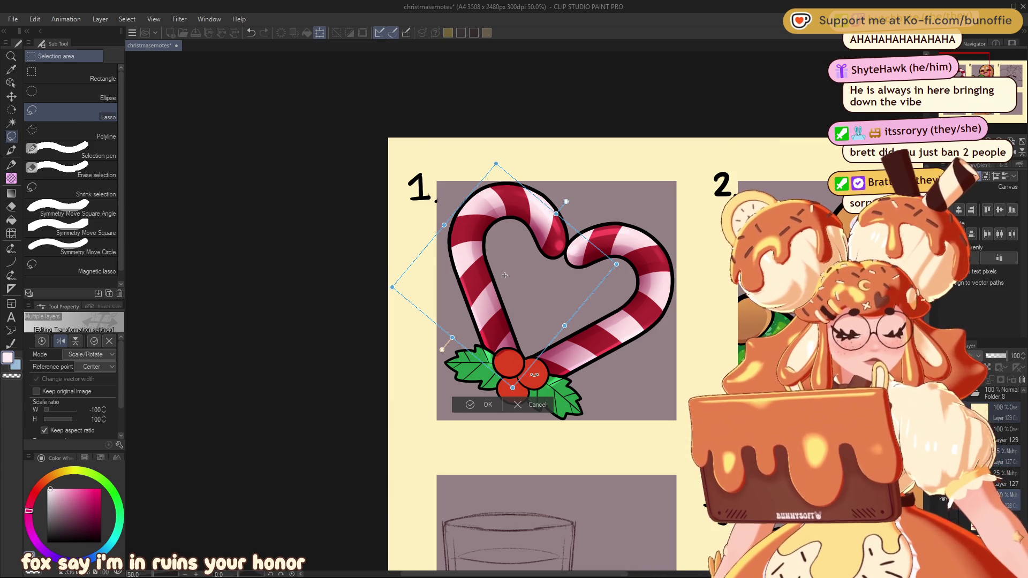
left_click(480, 406)
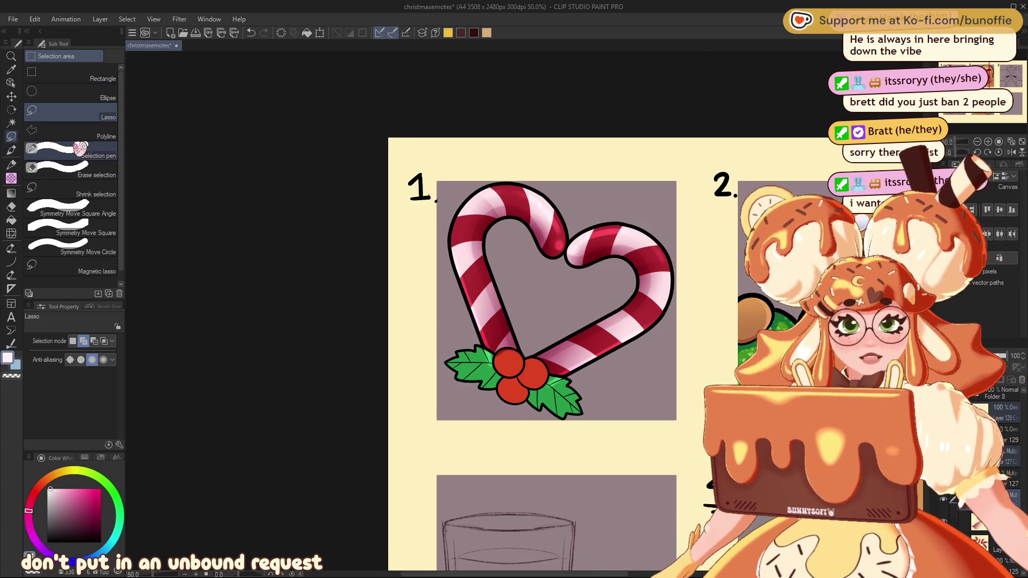
left_click(15, 148)
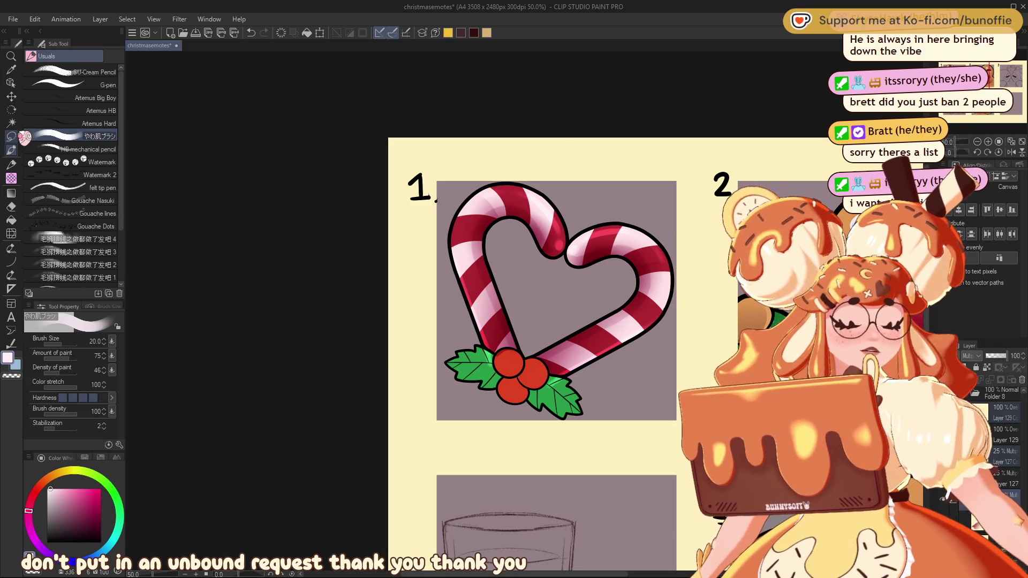
Delete the top overlay layer, check Layer 128, and reselect Layer 129
key("ctrl+e")
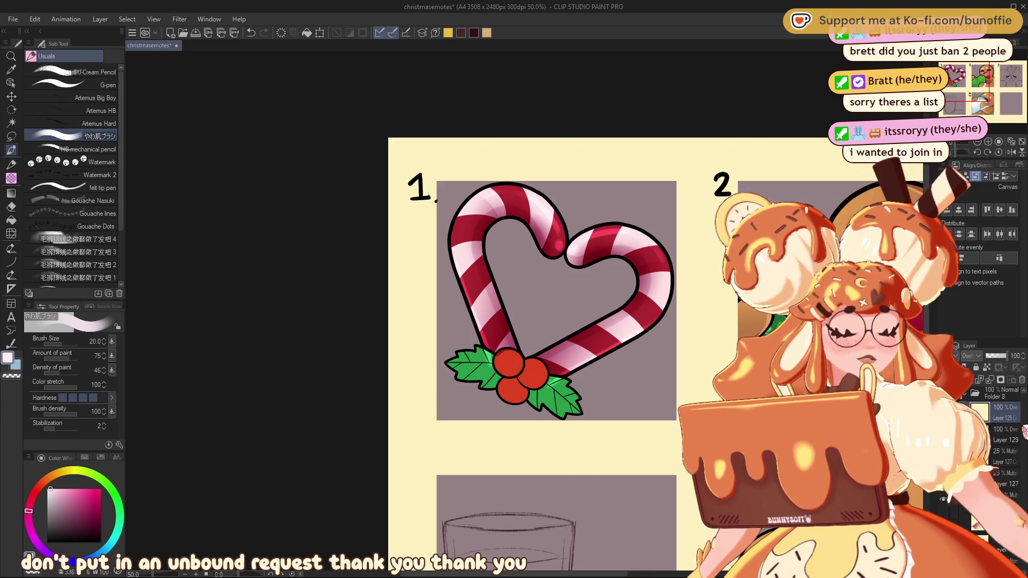
left_click(1020, 440)
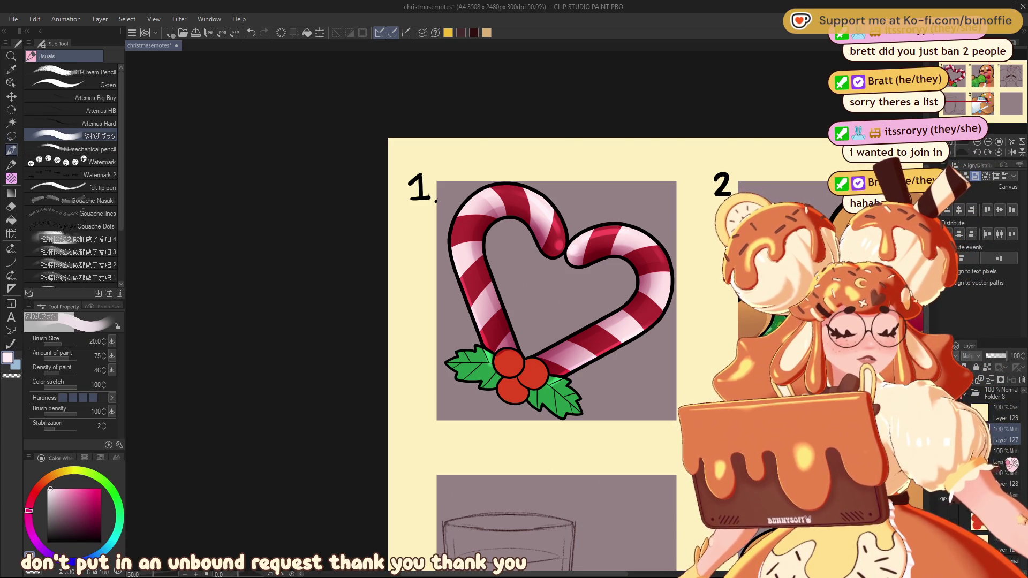
left_click(1018, 464)
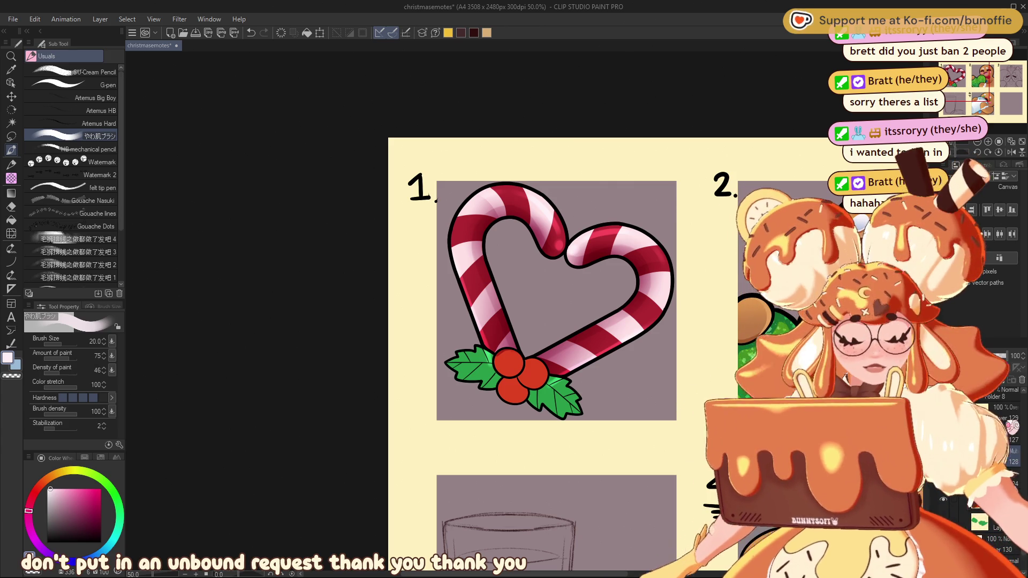
left_click(1015, 426)
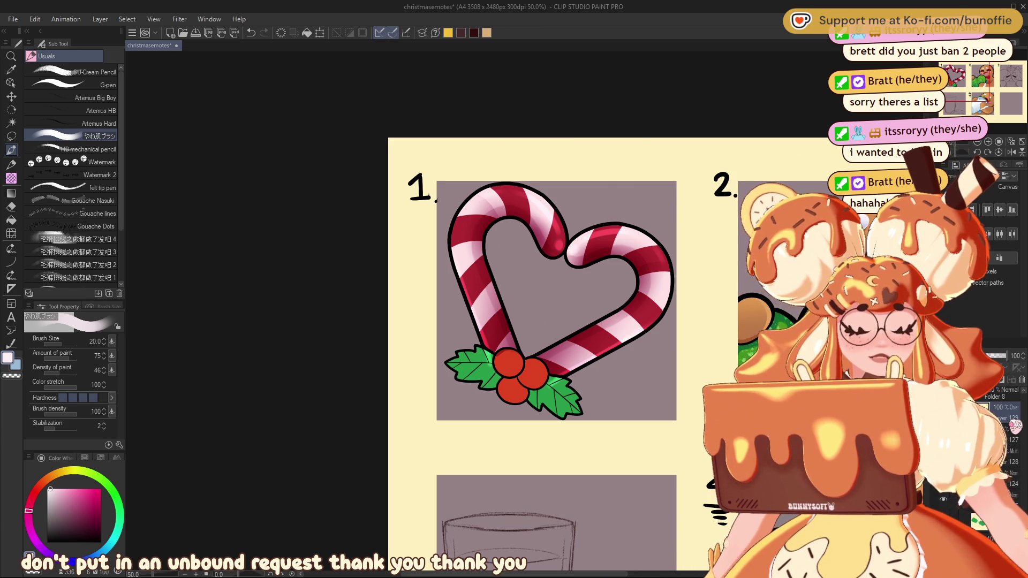
key("e")
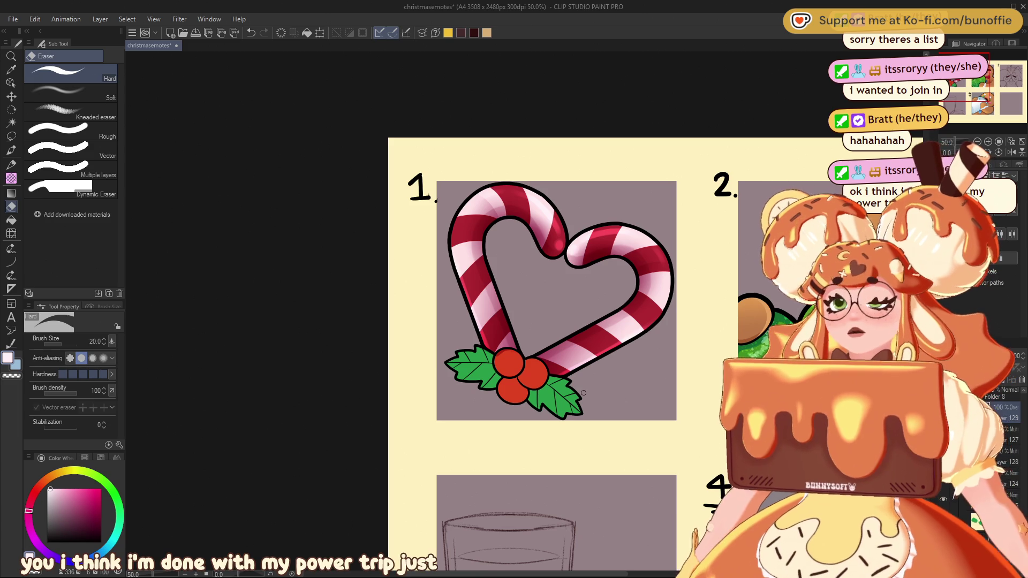
Reframe on emote panel 1 and duplicate overlay shading Layer 129 with Ctrl+C/Ctrl+V
mouse_move(584, 393)
left_mouse_down()
mouse_move(64, 575)
mouse_move(409, 436)
mouse_move(508, 427)
mouse_move(497, 426)
left_mouse_up()
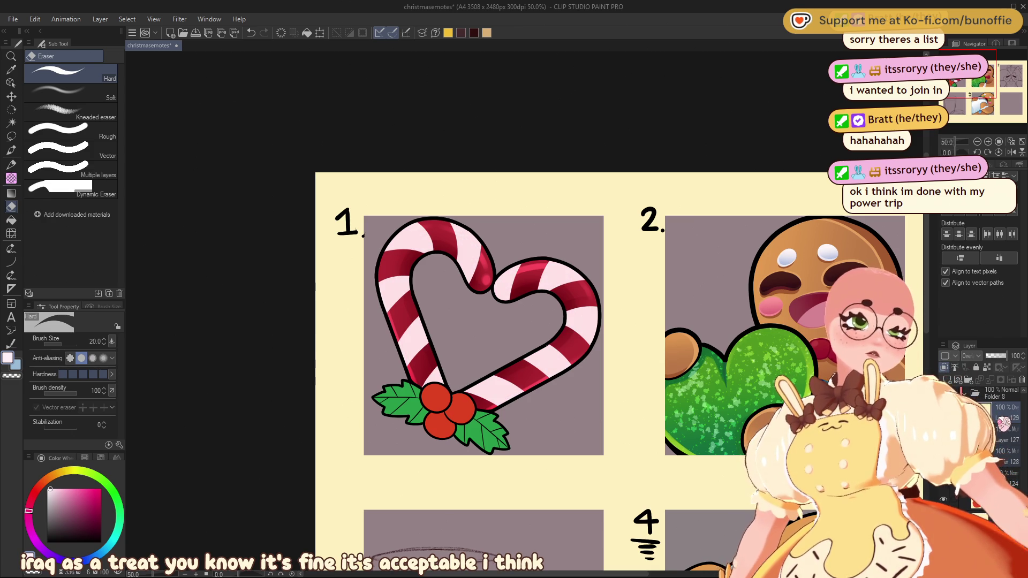
key("ctrl+c")
key("ctrl+v")
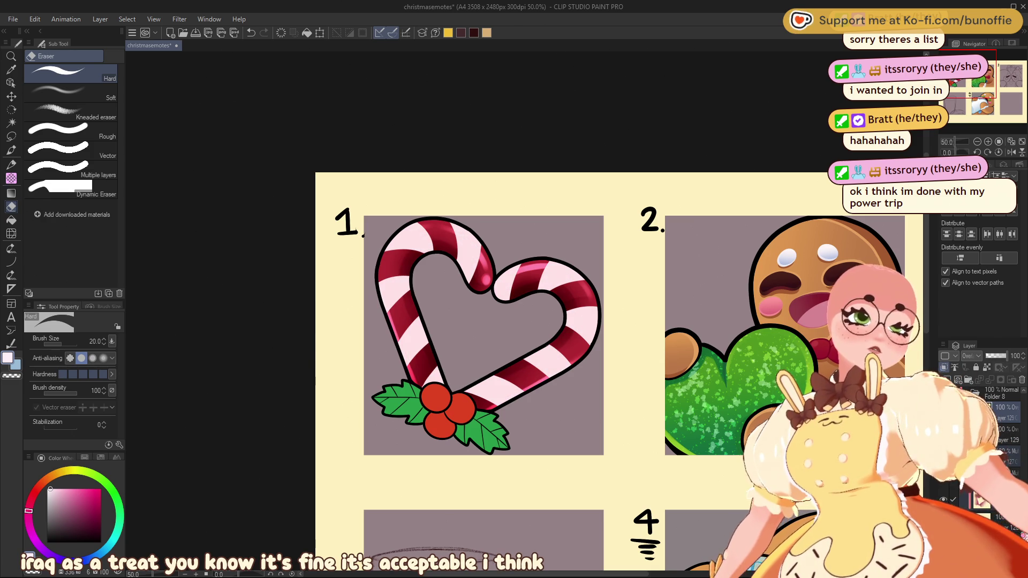
scroll(985, 428, "up", 3)
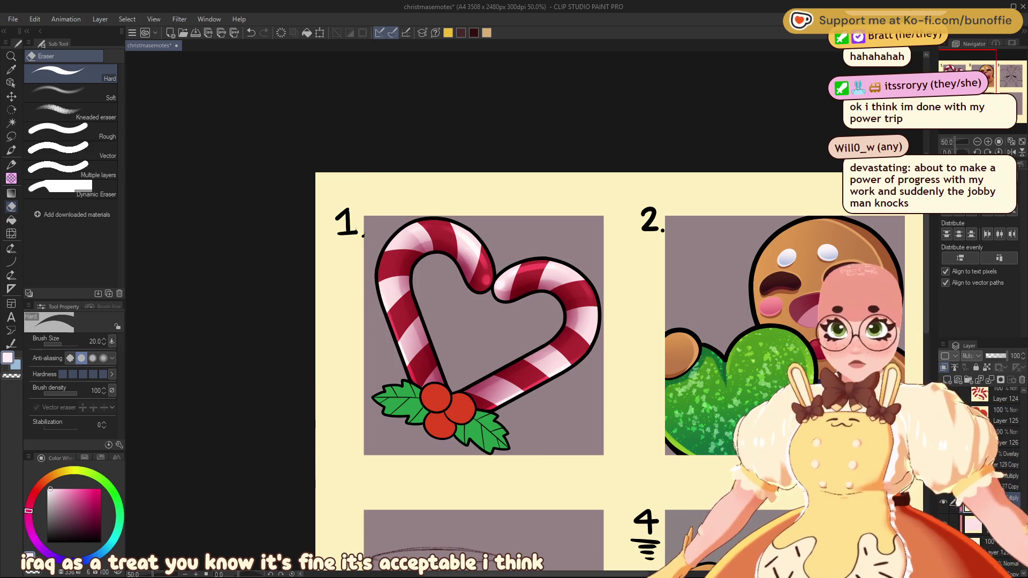
key("ctrl+u")
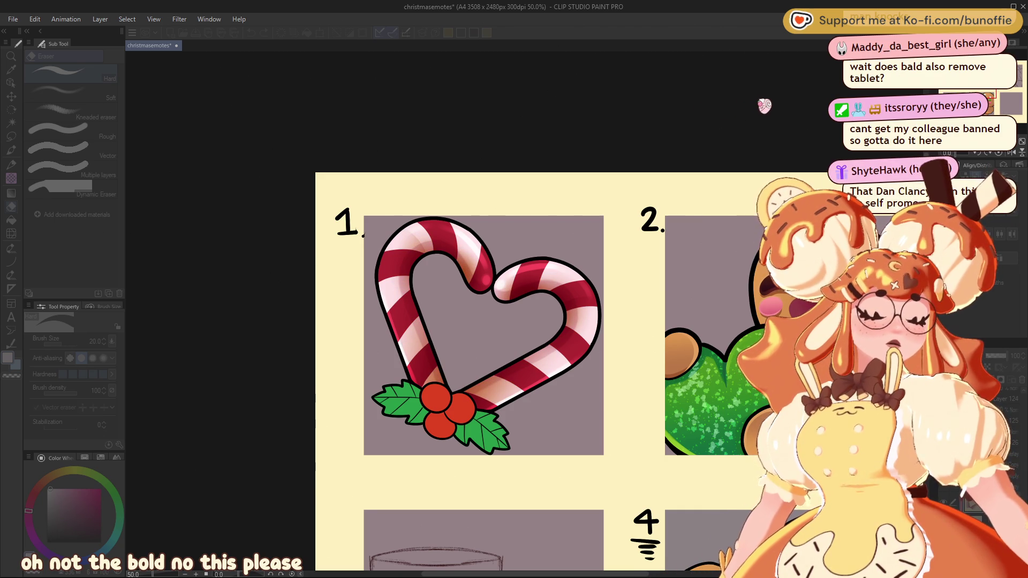
left_click(855, 94)
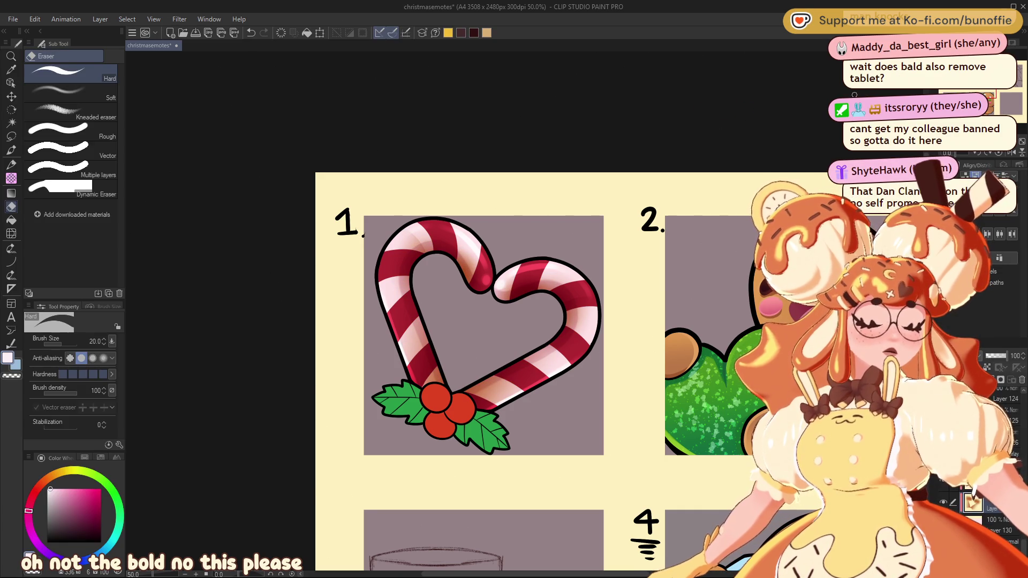
Return to the canvas with the pale stripes tinted light blue and save the file
key("alt+Tab")
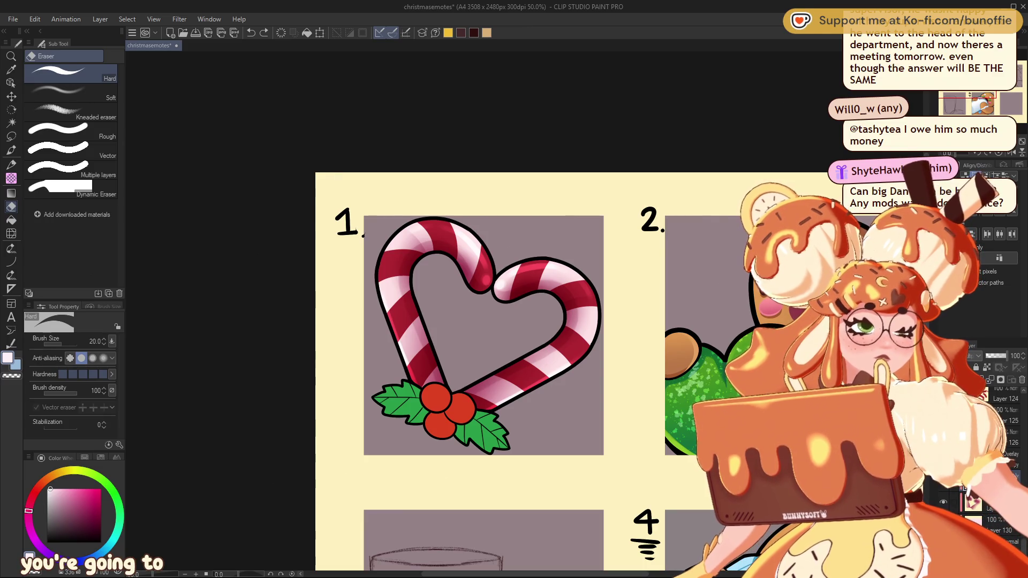
key("ctrl+s")
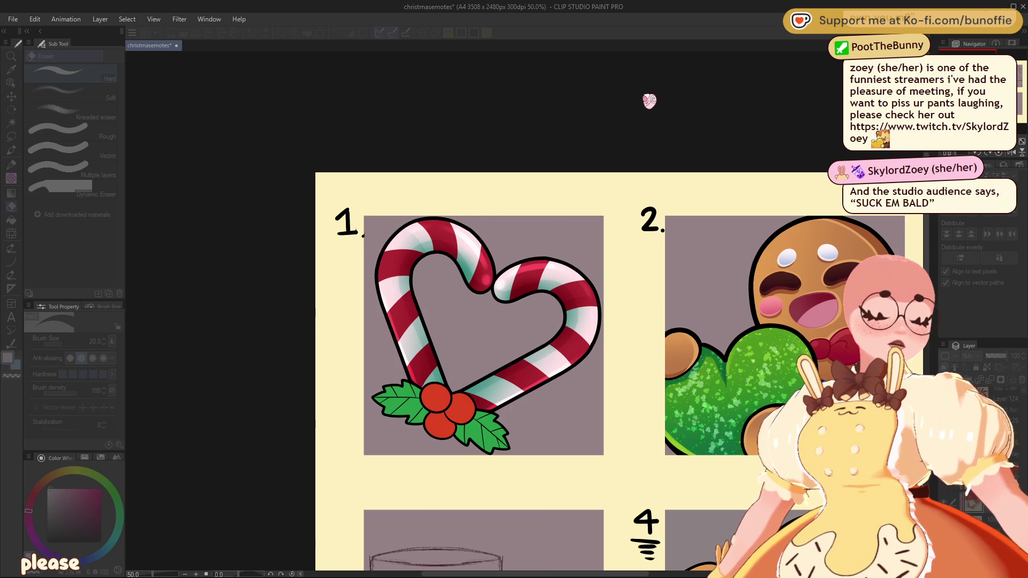
Centre and enlarge the view on the holly berries, then eyedrop the berry red
key("ctrl+minus")
key("ctrl+minus")
key("ctrl+minus")
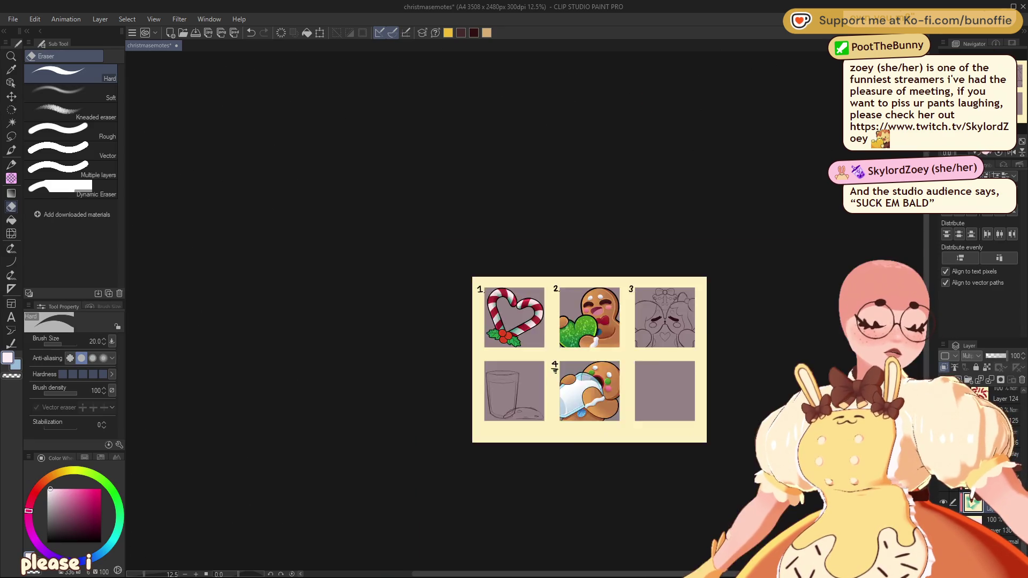
key("ctrl+plus")
key("ctrl+plus")
key("ctrl+plus")
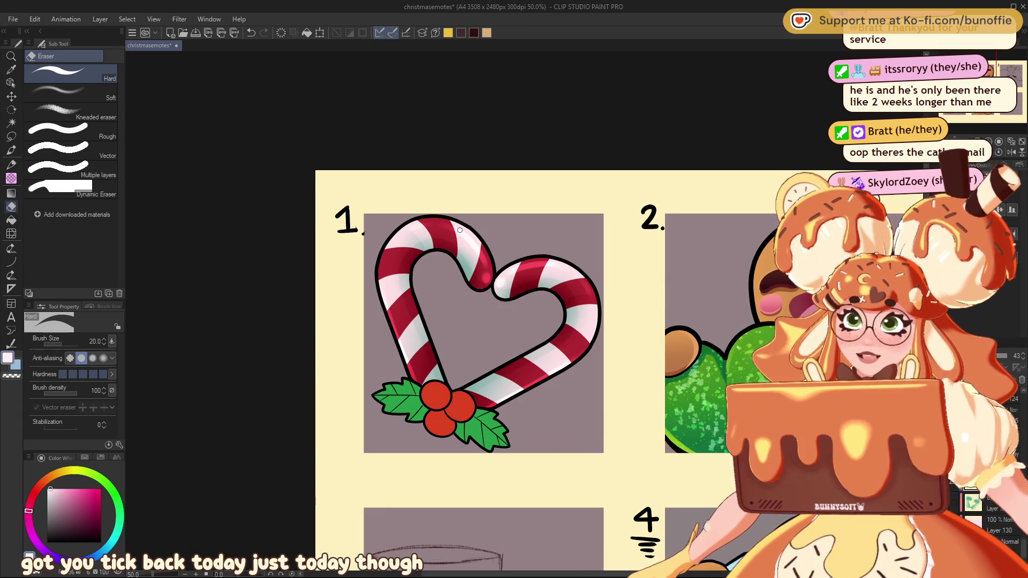
left_click_drag(989, 68, 990, 70)
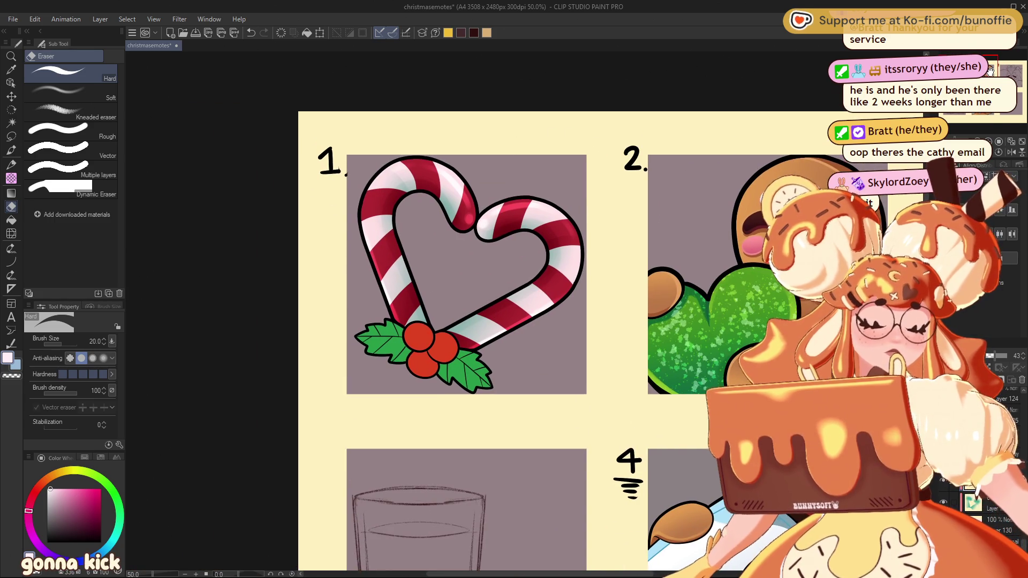
scroll(990, 70, "down", 10)
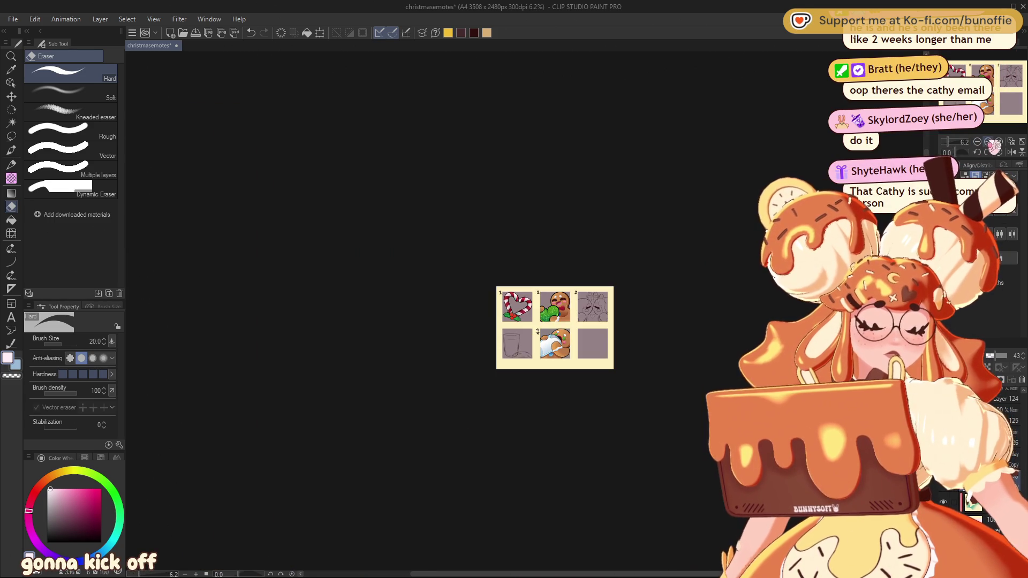
scroll(994, 67, "up", 10)
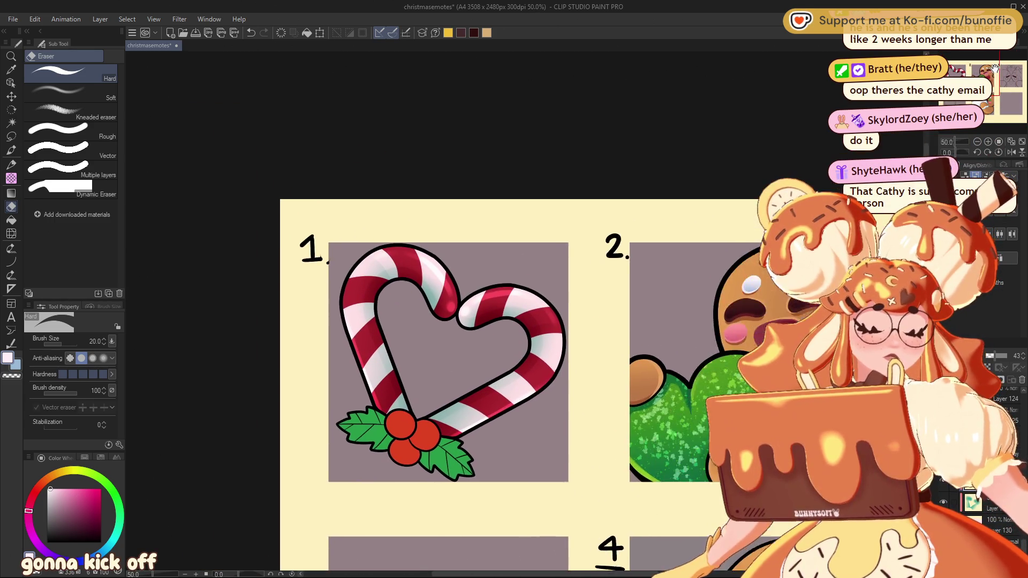
left_click_drag(994, 68, 990, 66)
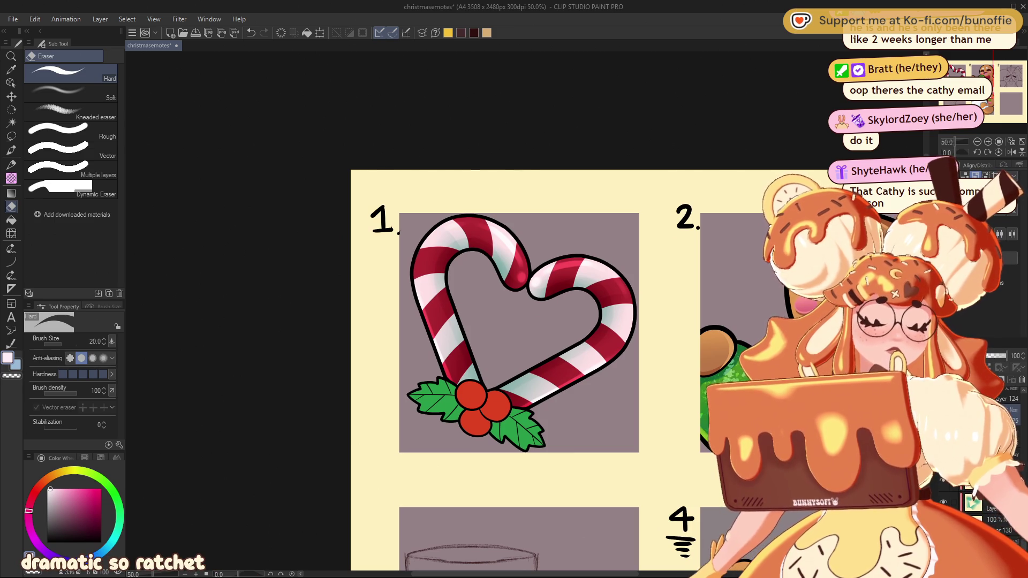
left_click(987, 142)
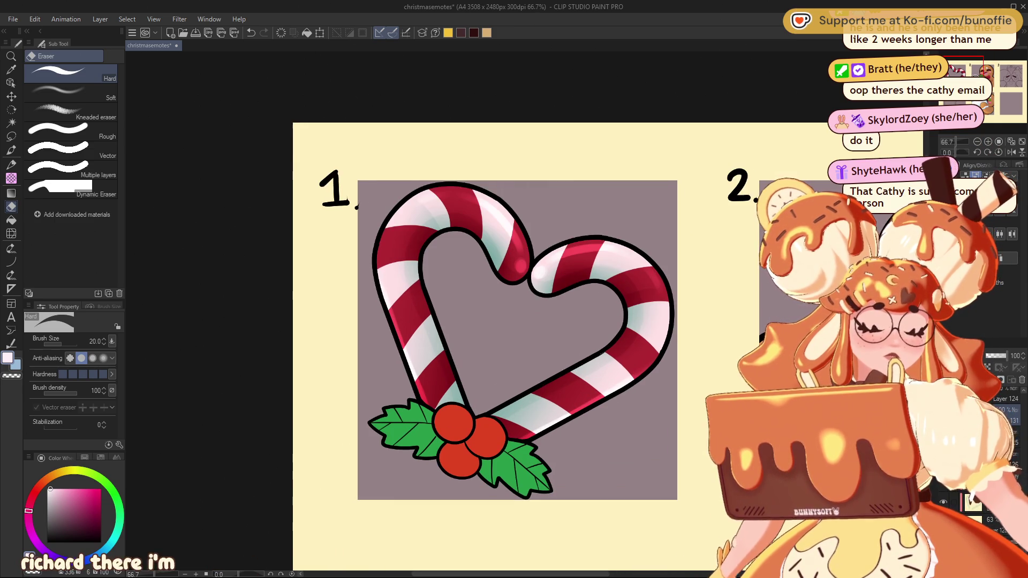
scroll(584, 382, "up", 3)
left_click(583, 382, "alt")
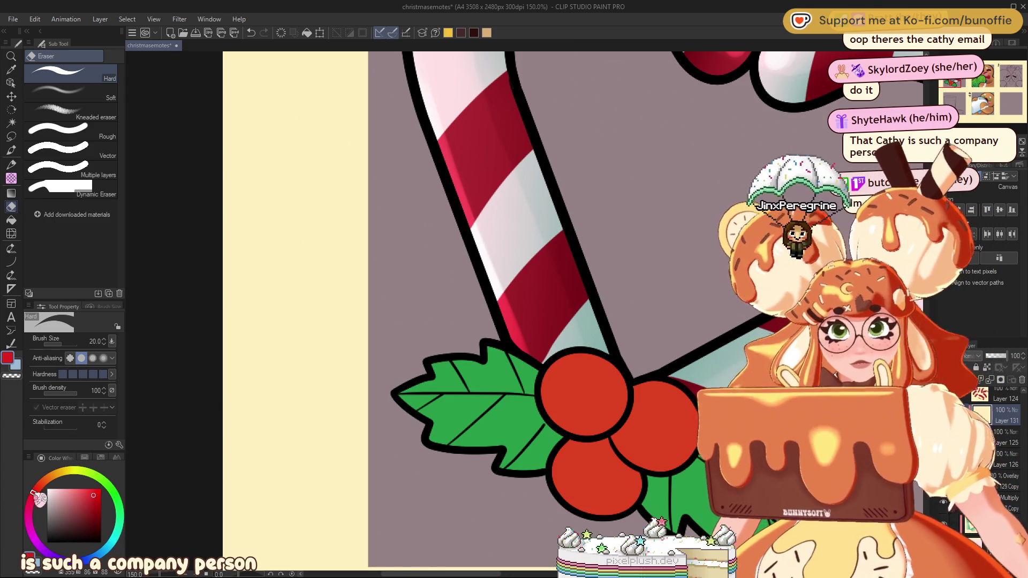
Shift the colour to crimson and brush shading along the top berry's left edge
left_click_drag(33, 498, 38, 514)
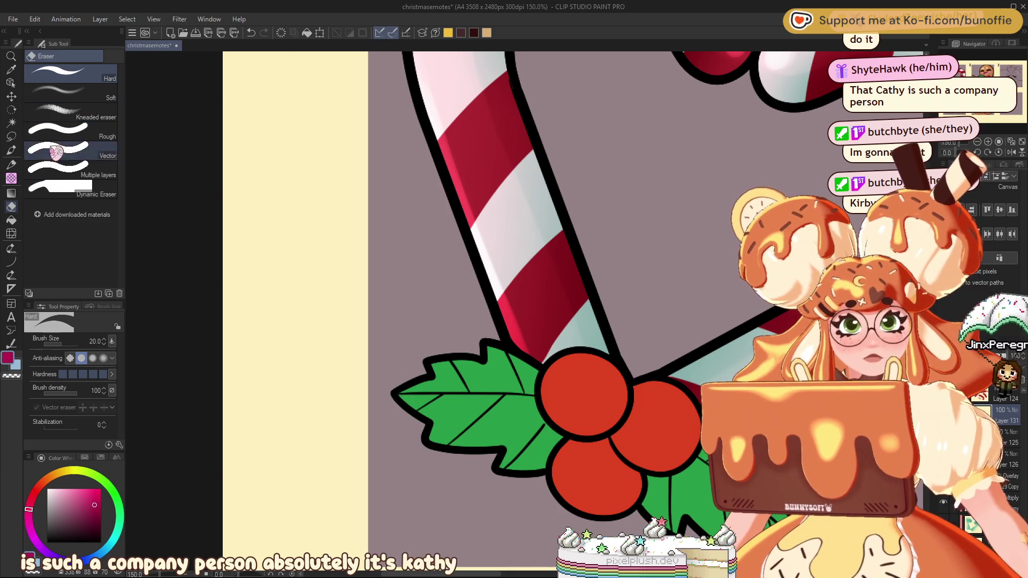
left_click(11, 151)
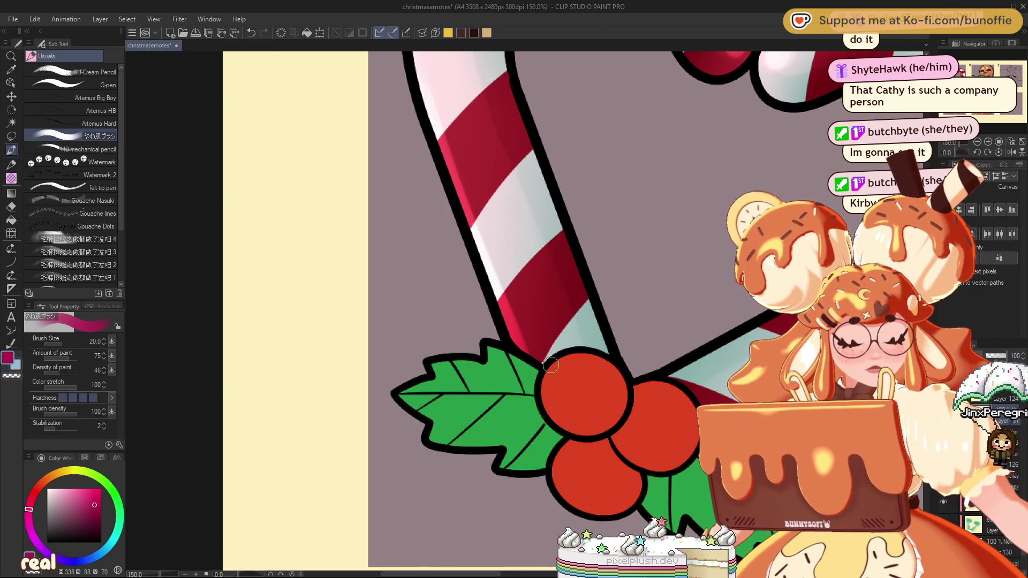
mouse_move(557, 356)
left_mouse_down()
mouse_move(550, 375)
mouse_move(589, 432)
mouse_move(634, 409)
left_mouse_up()
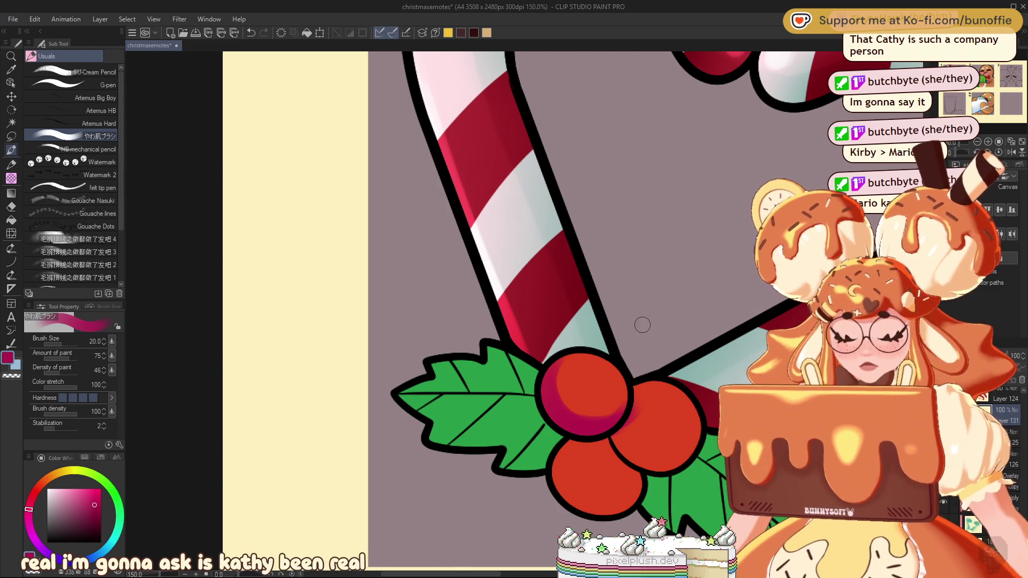
mouse_move(580, 368)
left_mouse_down()
mouse_move(591, 409)
mouse_move(511, 346)
mouse_move(348, 269)
left_mouse_up()
Shade the right, left and bottom berries' edges and where they meet in crimson
mouse_move(378, 313)
left_mouse_down()
mouse_move(396, 358)
mouse_move(431, 353)
mouse_move(449, 319)
mouse_move(361, 332)
left_mouse_up()
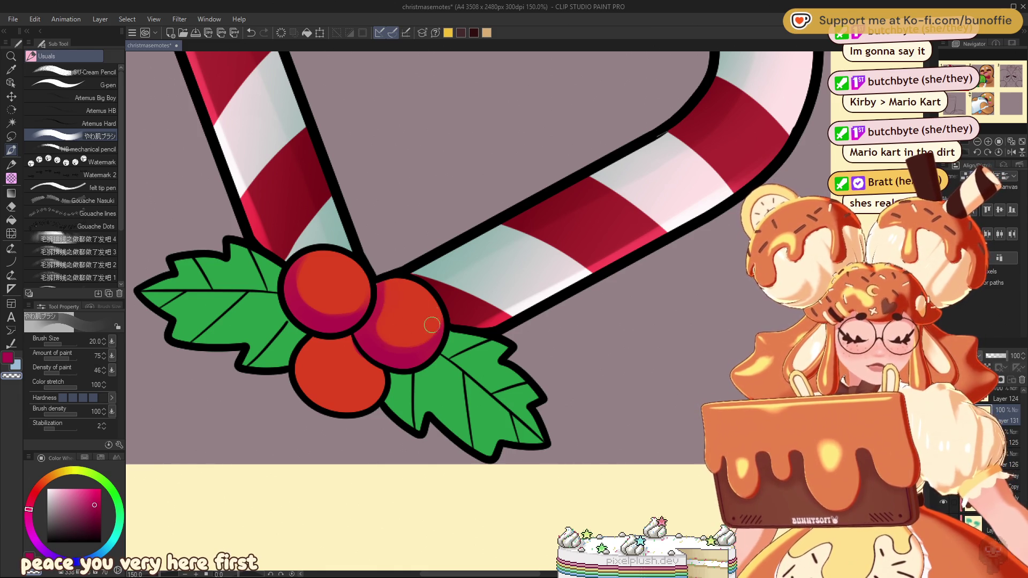
mouse_move(321, 271)
left_mouse_down()
mouse_move(307, 257)
mouse_move(296, 292)
mouse_move(294, 279)
left_mouse_up()
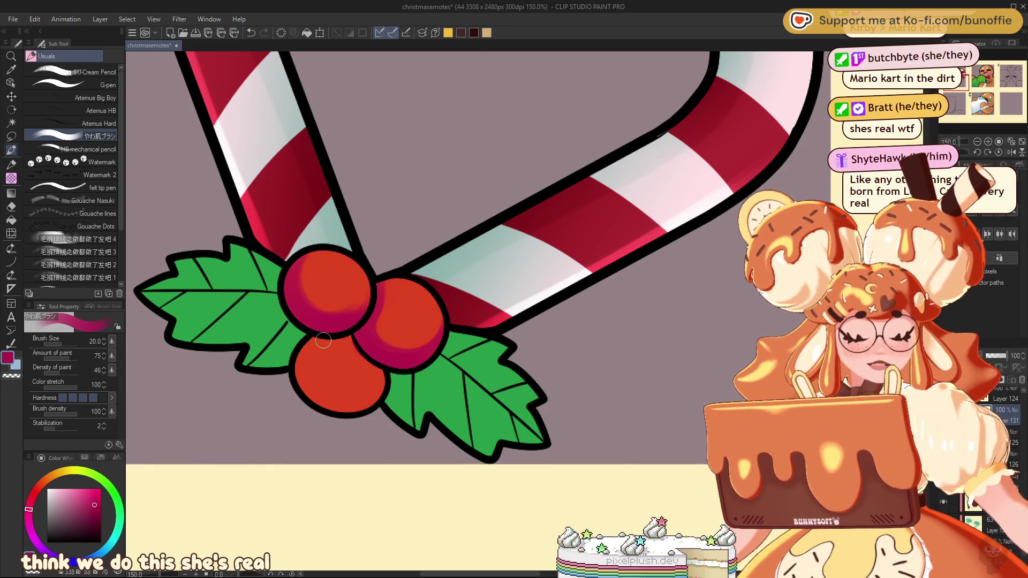
left_click_drag(305, 342, 342, 340)
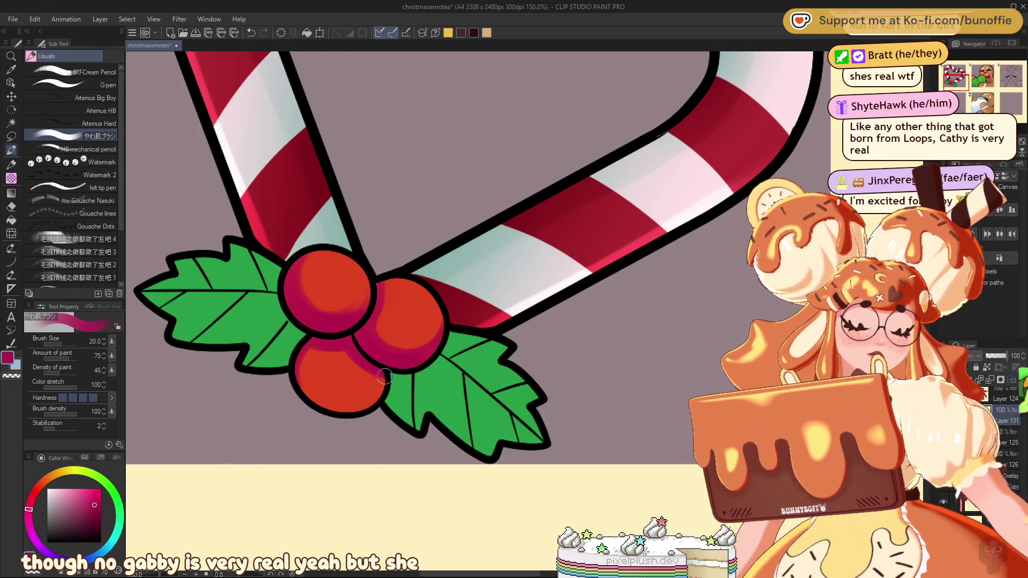
mouse_move(385, 375)
left_mouse_down()
mouse_move(377, 401)
mouse_move(352, 421)
left_mouse_up()
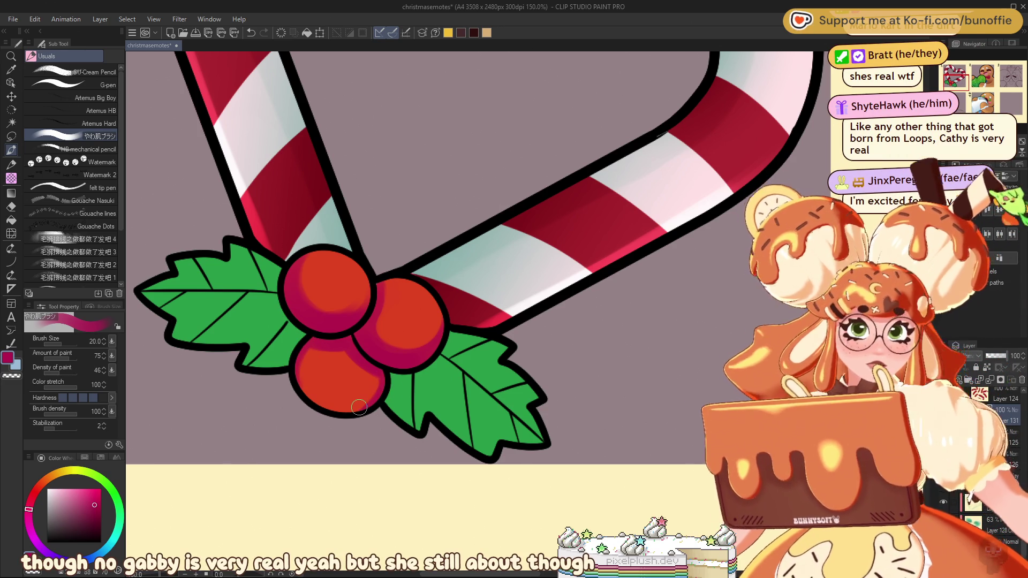
key("c")
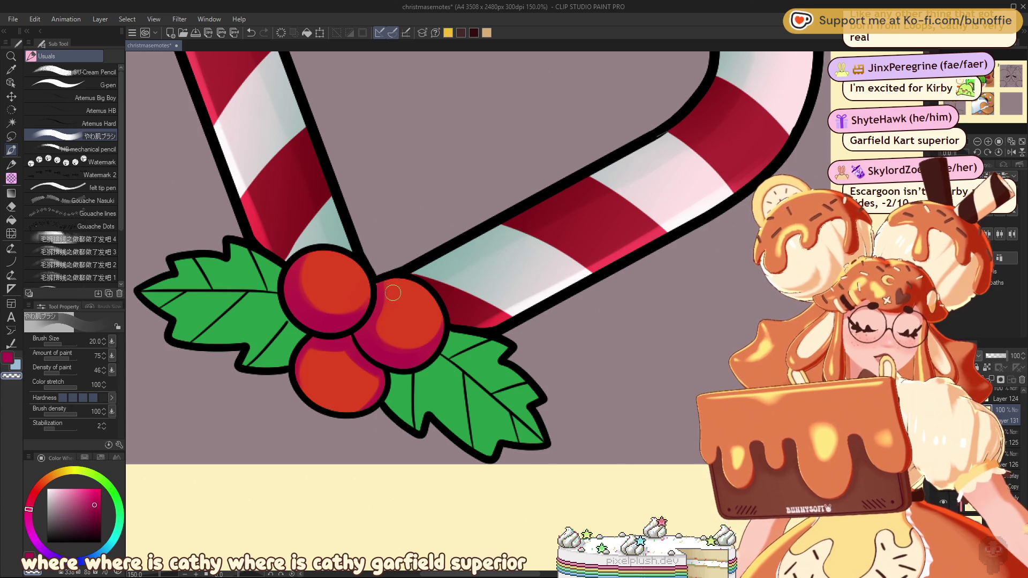
key("space")
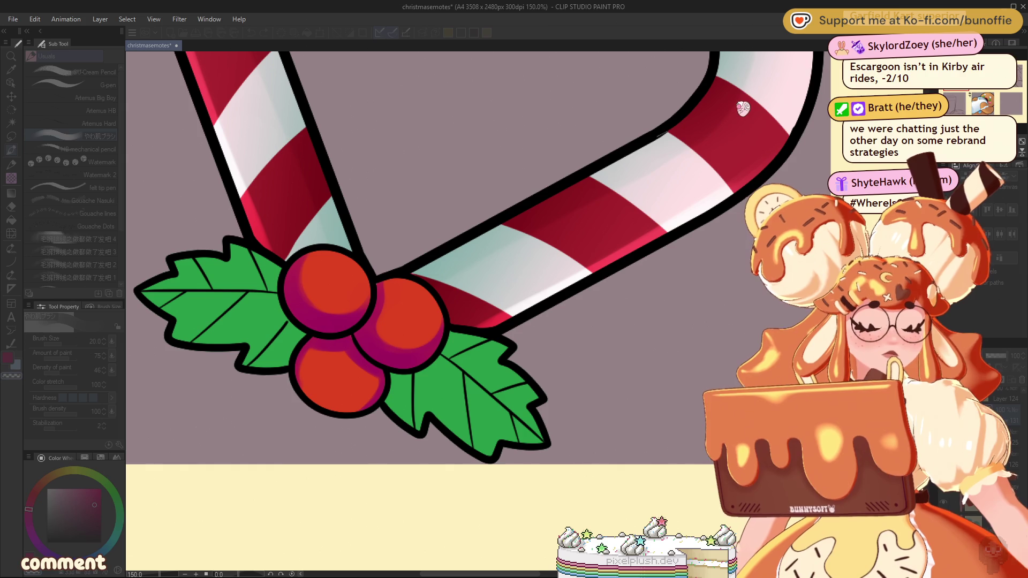
key("alt+Tab")
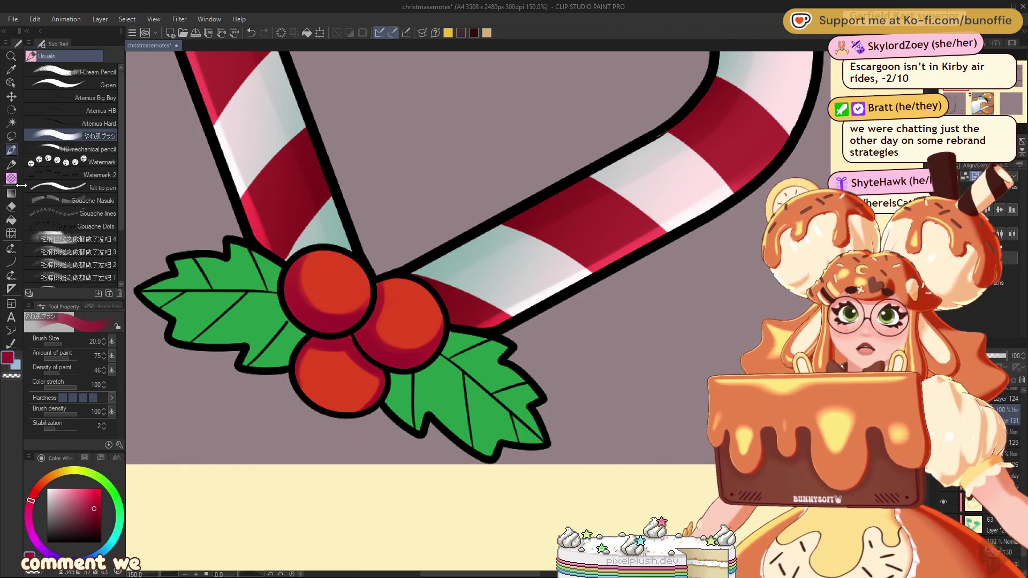
left_click(11, 136)
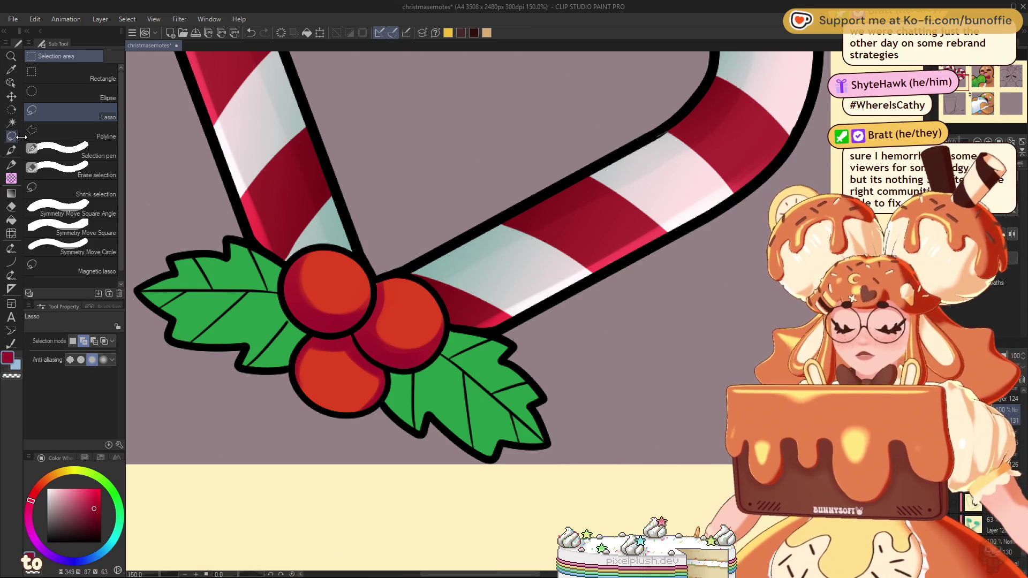
Lasso the lower berry and shade it with a dark crimson gradient, then deselect
mouse_move(330, 329)
left_mouse_down()
mouse_move(291, 347)
mouse_move(398, 420)
mouse_move(391, 369)
mouse_move(365, 349)
mouse_move(357, 322)
left_mouse_up()
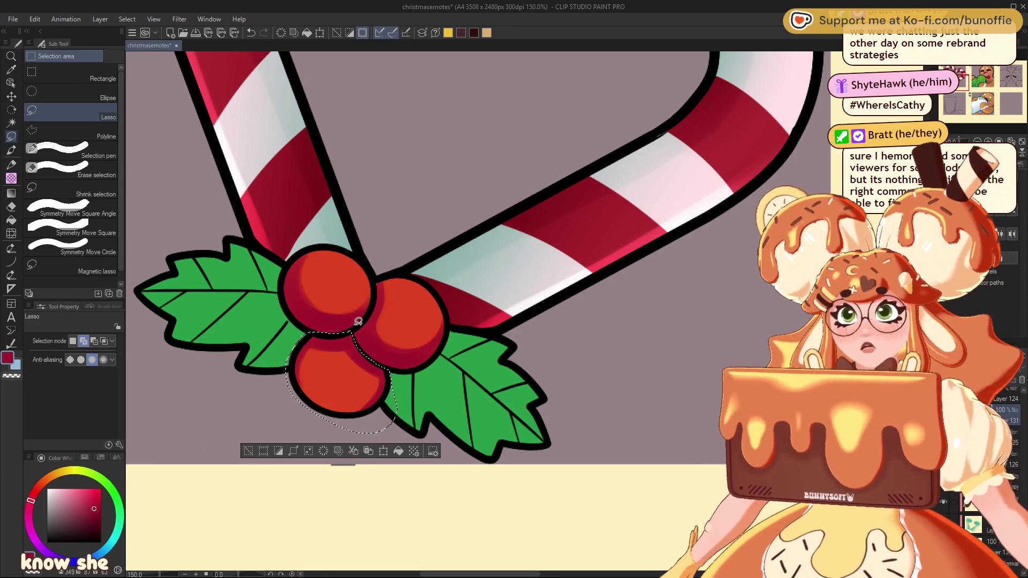
left_click(13, 193)
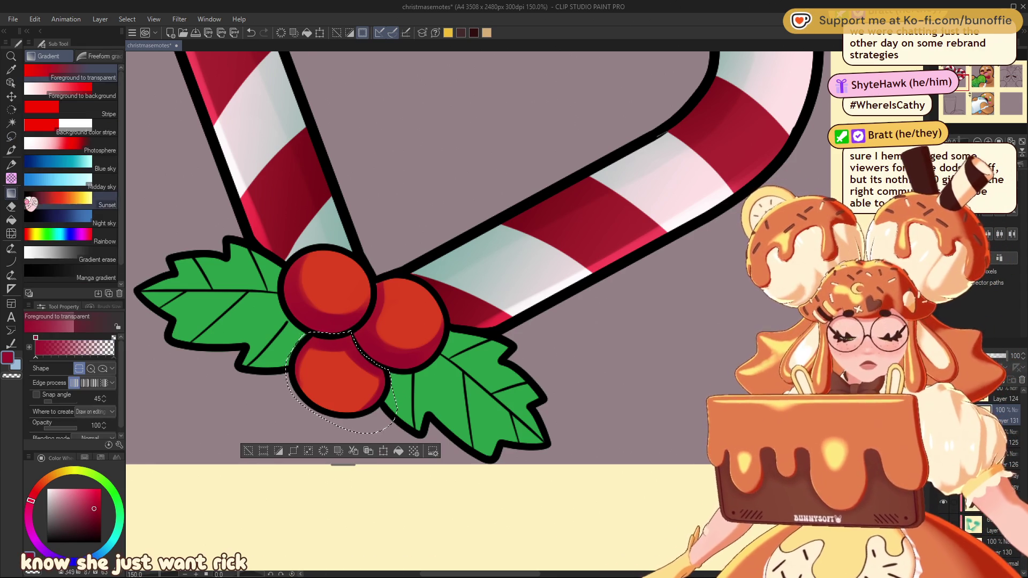
left_click_drag(348, 336, 318, 414)
left_click(248, 450)
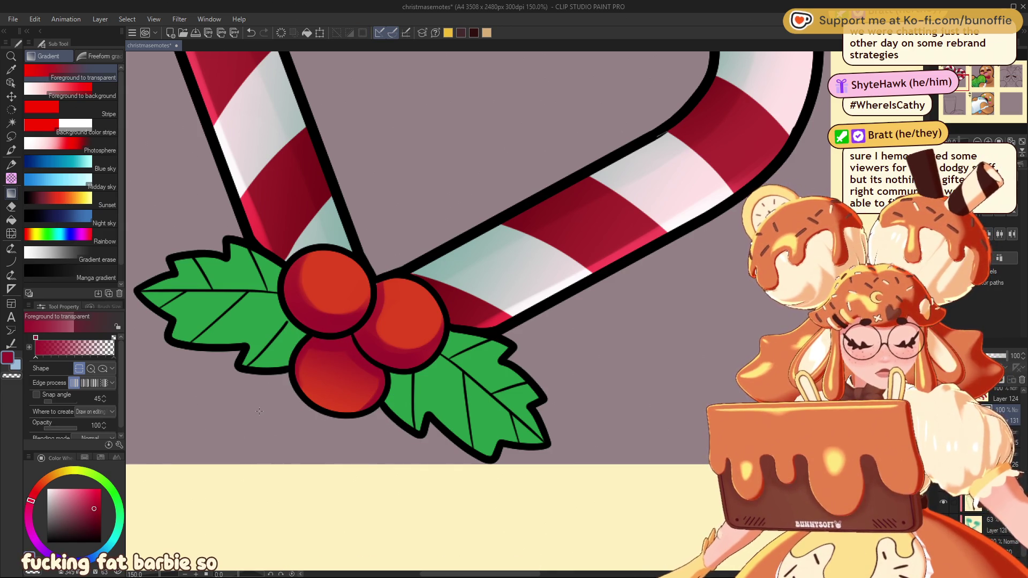
Lasso the upper-left berry and give it a crimson gradient darkening toward the lower left
left_click(11, 136)
mouse_move(373, 288)
left_mouse_down()
mouse_move(374, 305)
mouse_move(332, 339)
mouse_move(337, 230)
mouse_move(364, 257)
left_mouse_up()
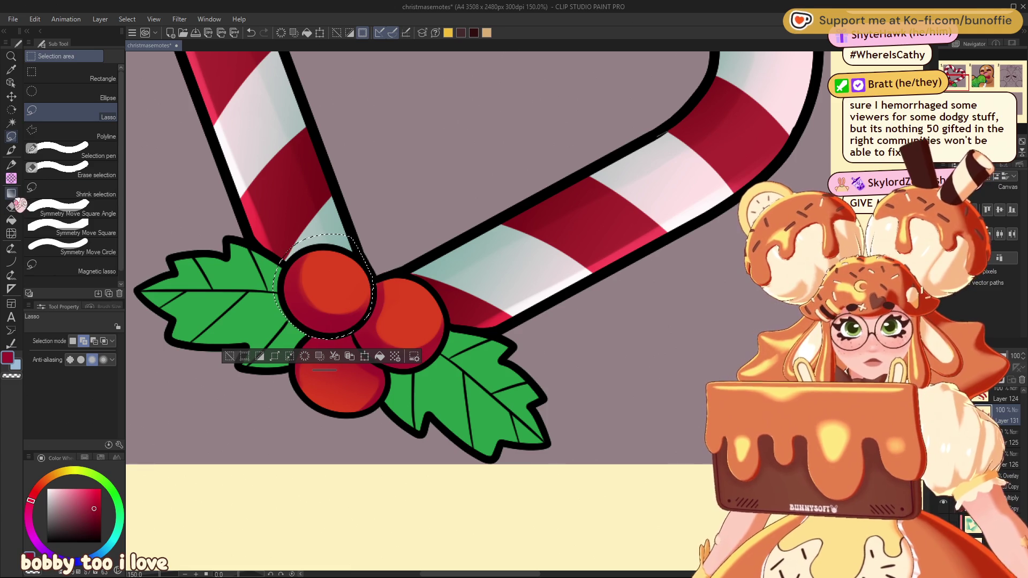
left_click(11, 178)
left_click_drag(331, 335, 356, 225)
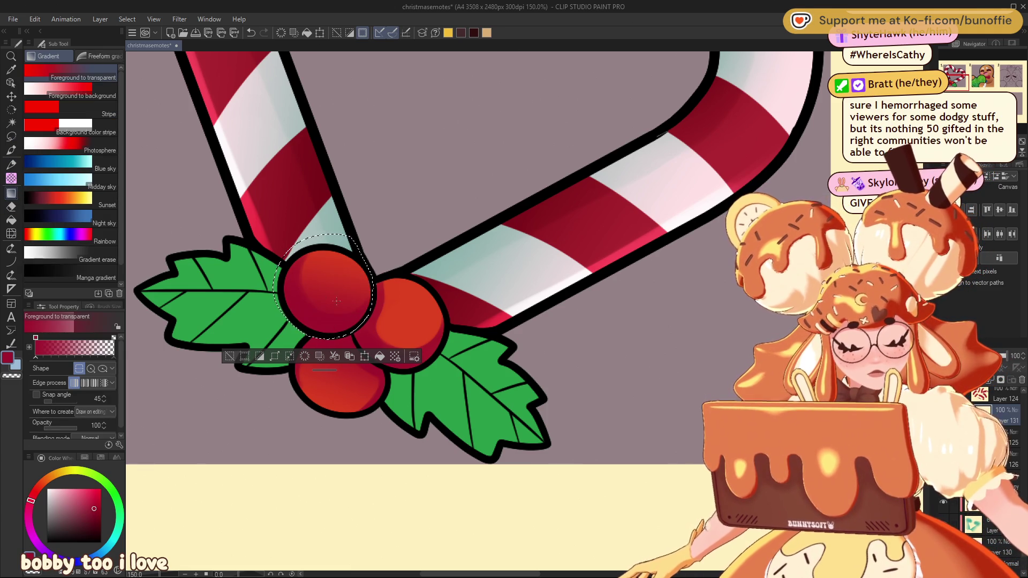
left_click_drag(319, 305, 319, 304)
left_click(229, 356)
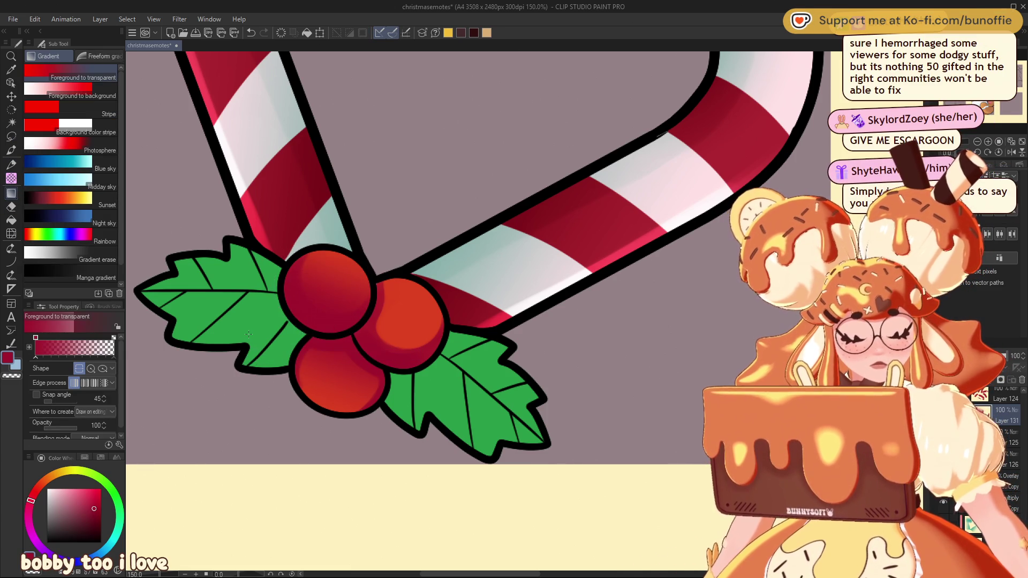
left_click(13, 136)
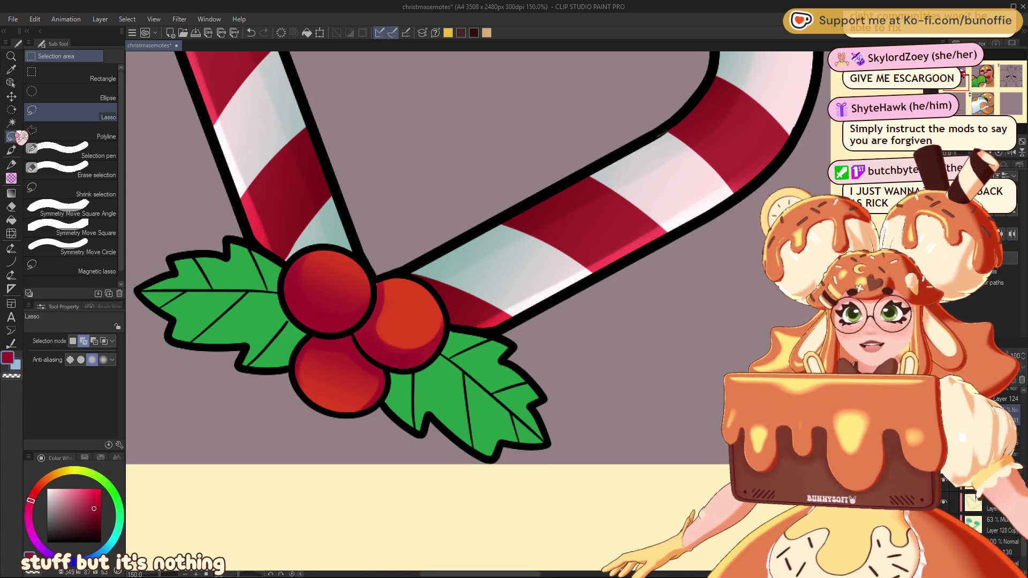
Lasso the right-hand berry, apply a foreground-to-transparent red gradient, and deselect
left_click_drag(379, 277, 357, 337)
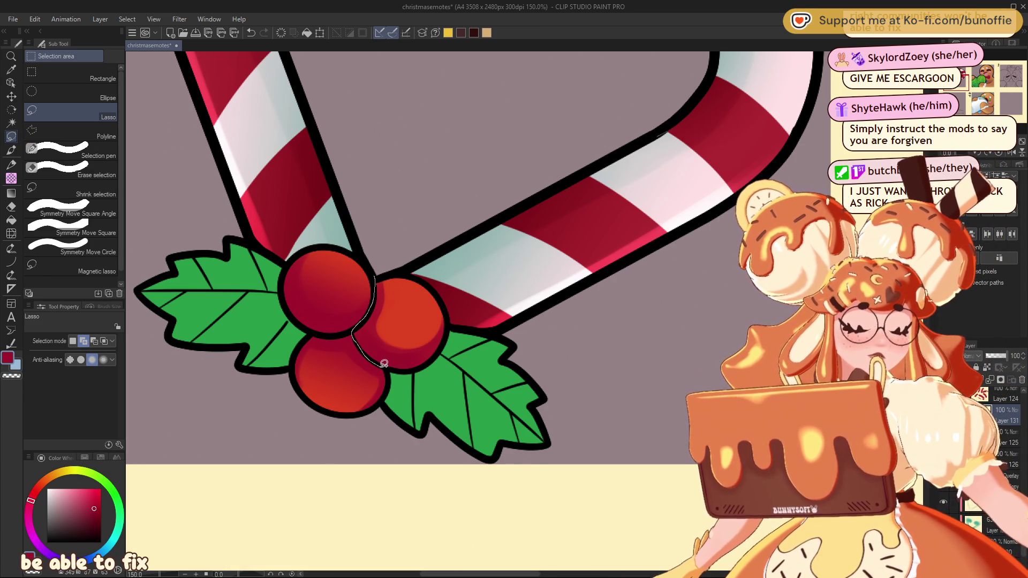
mouse_move(458, 280)
left_mouse_down()
mouse_move(377, 274)
mouse_move(375, 342)
left_mouse_up()
left_click(11, 193)
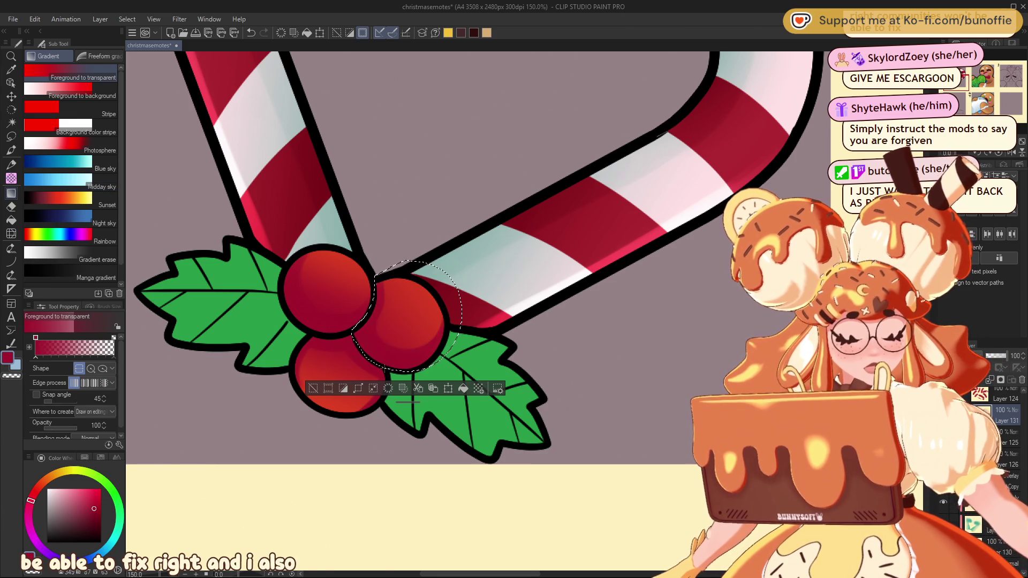
left_click(313, 388)
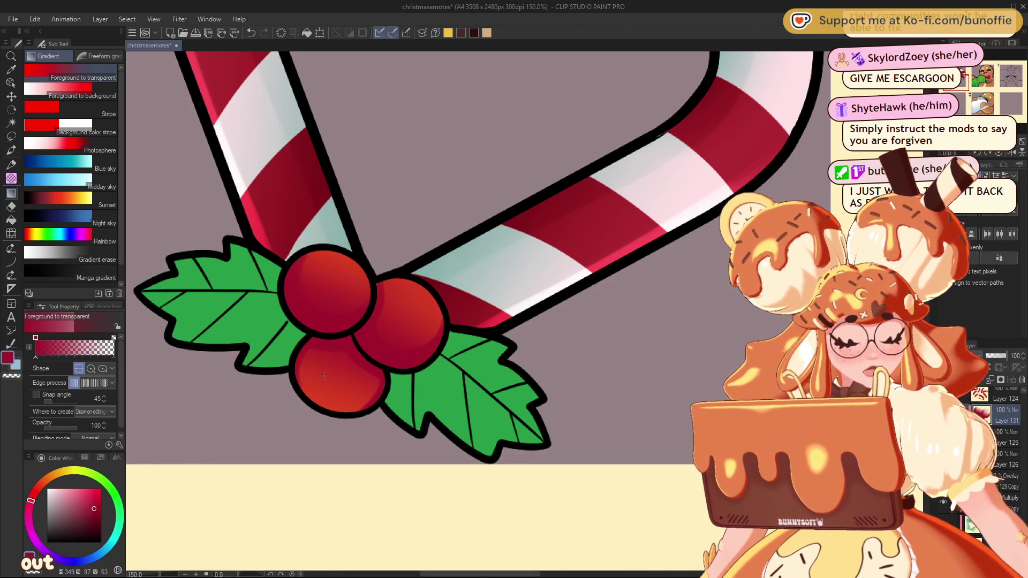
key("p")
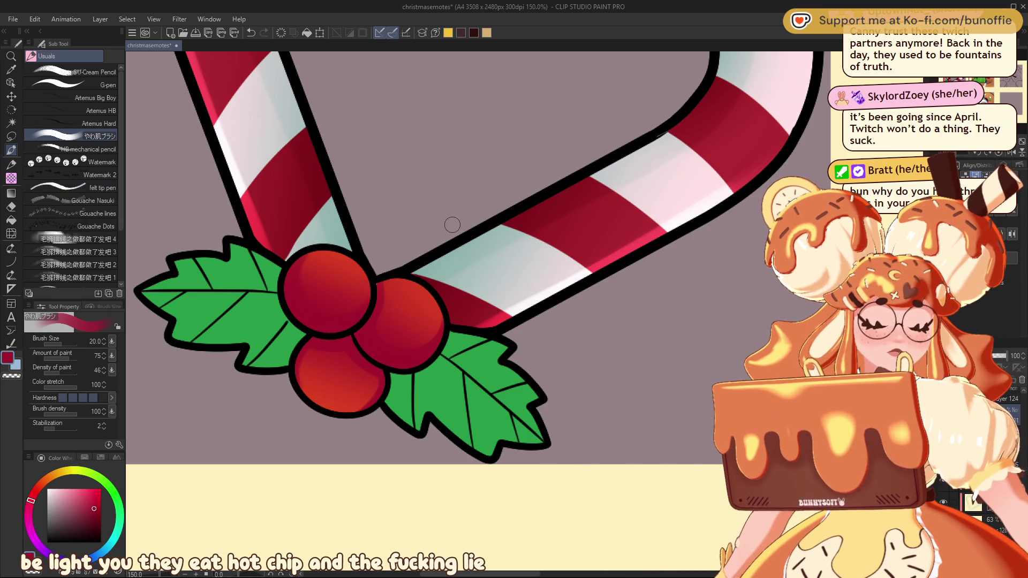
Frame the holly berries and pick a brighter berry red as the drawing colour
left_click_drag(452, 225, 538, 310)
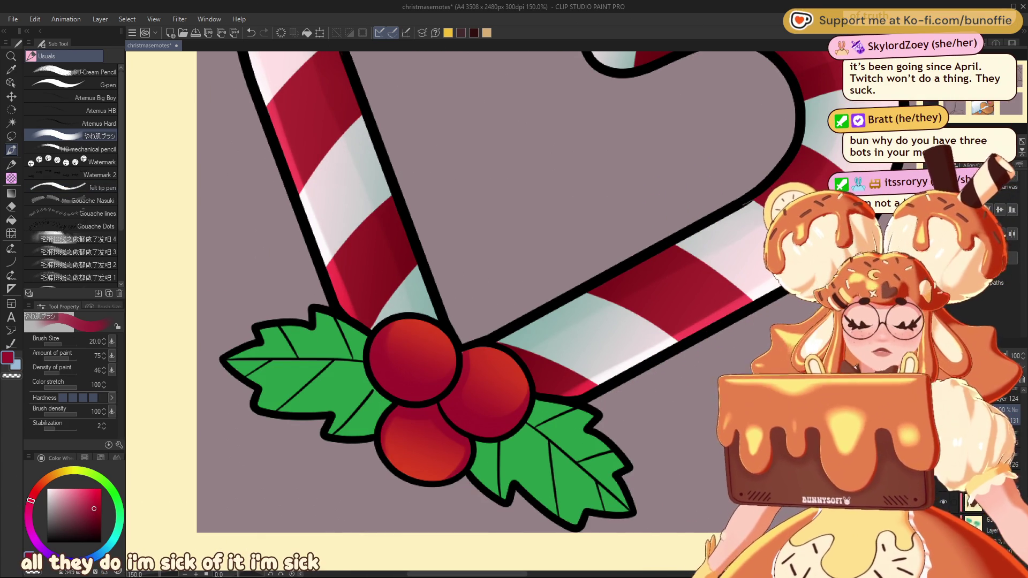
mouse_move(452, 321)
left_mouse_down()
mouse_move(520, 235)
mouse_move(429, 387)
mouse_move(446, 372)
left_mouse_up()
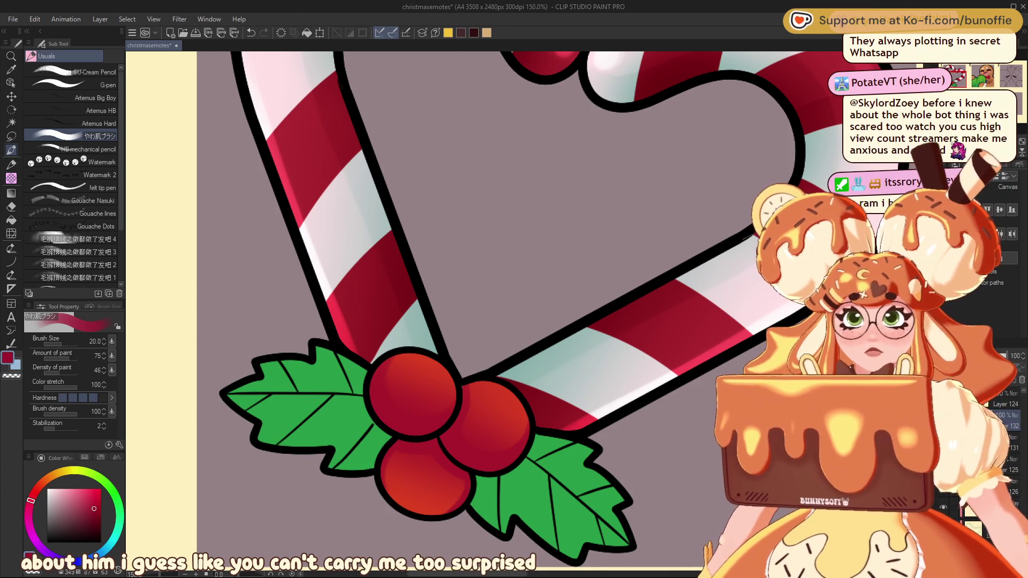
left_click(435, 365, "alt")
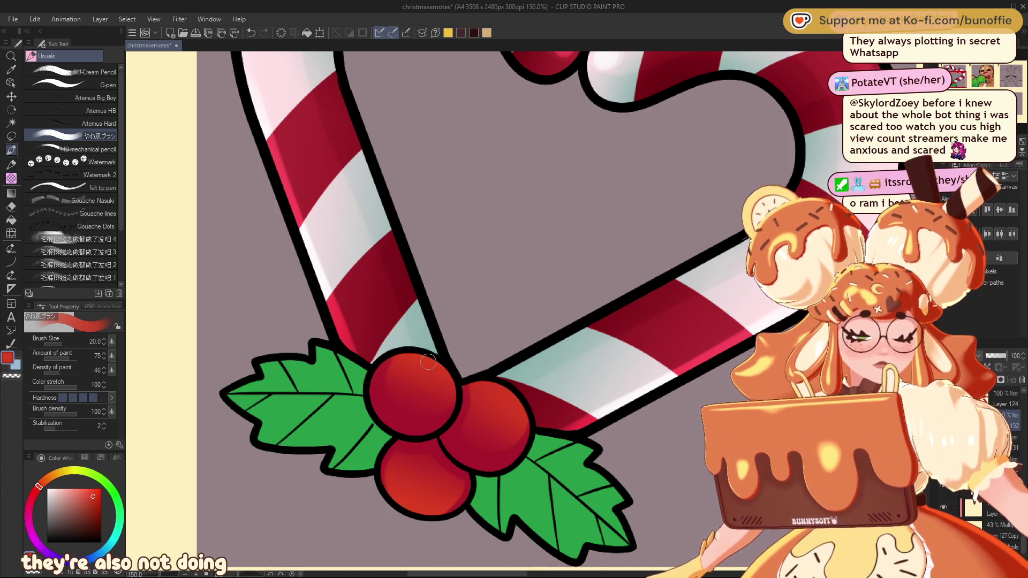
Pick a light peach colour and brighten the highlight on the lower-left holly berry
left_click(72, 486)
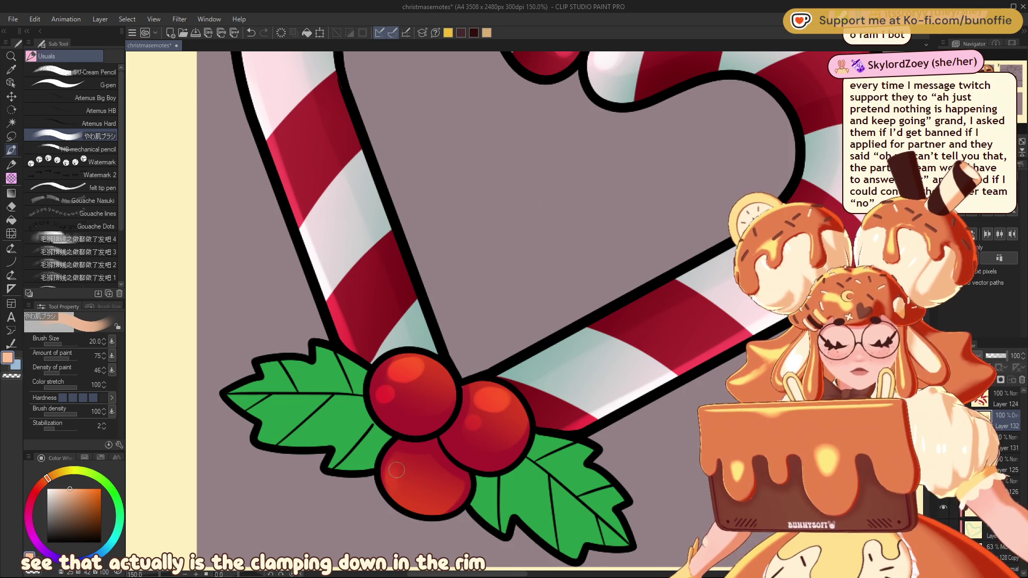
left_click_drag(392, 463, 386, 467)
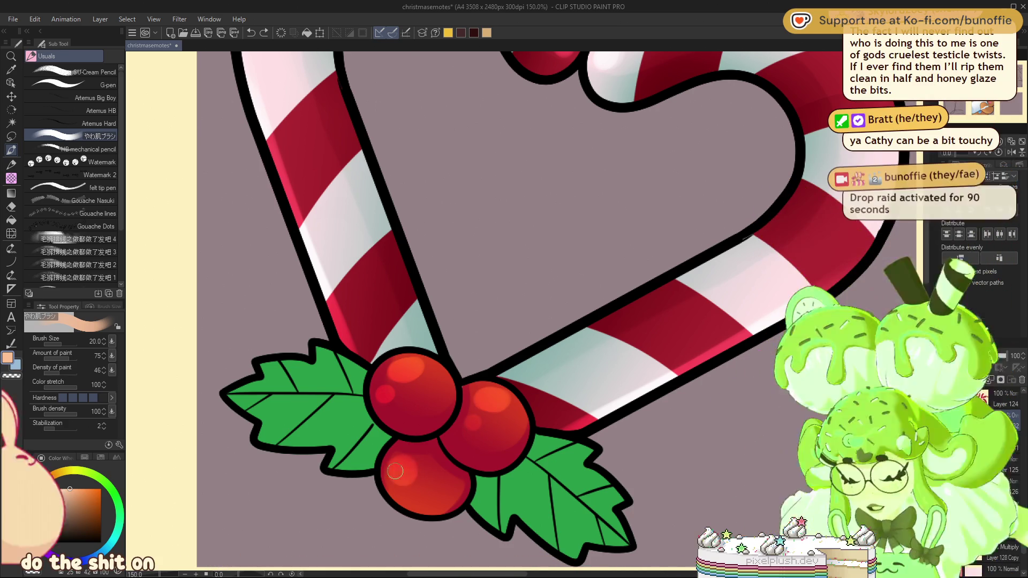
Touch up the bottom berry's shading, then zoom out to centre the whole candy cane heart
left_click_drag(395, 467, 423, 487)
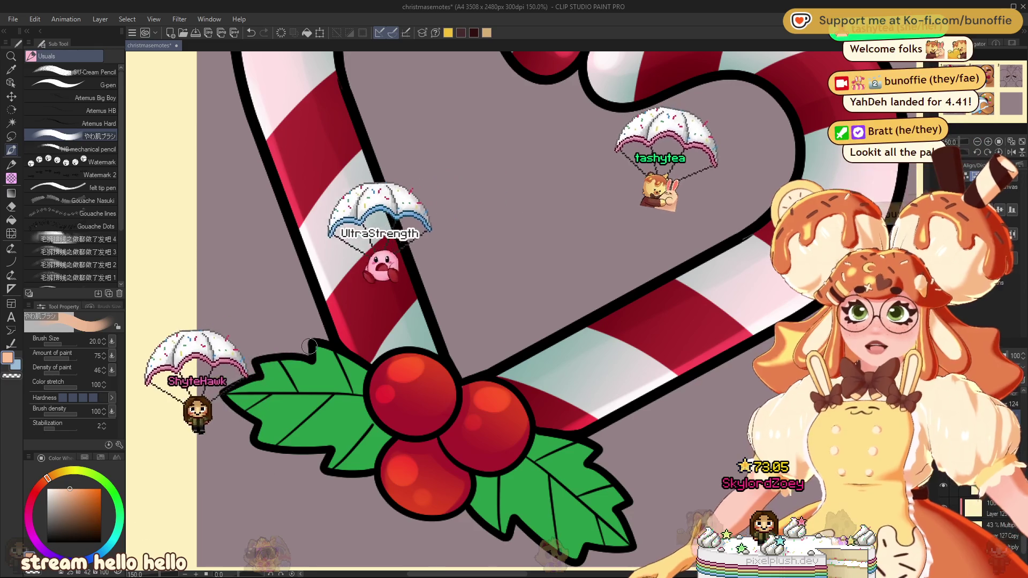
scroll(386, 290, "down", 3)
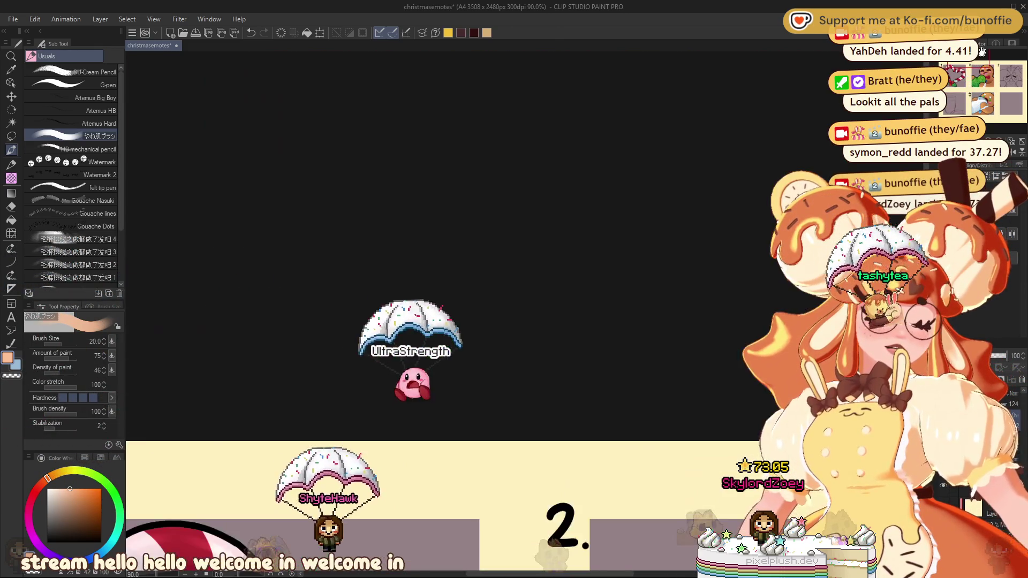
left_click_drag(982, 51, 969, 73)
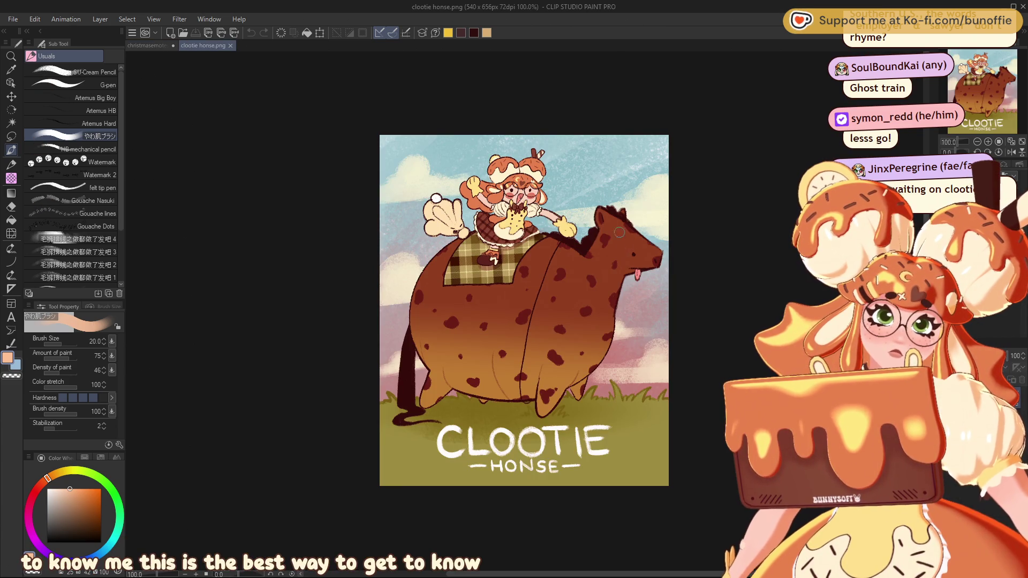
Zoom and pan across the enlarged Clootie Honse artwork
scroll(600, 247, "up", 3)
left_click_drag(960, 85, 966, 88)
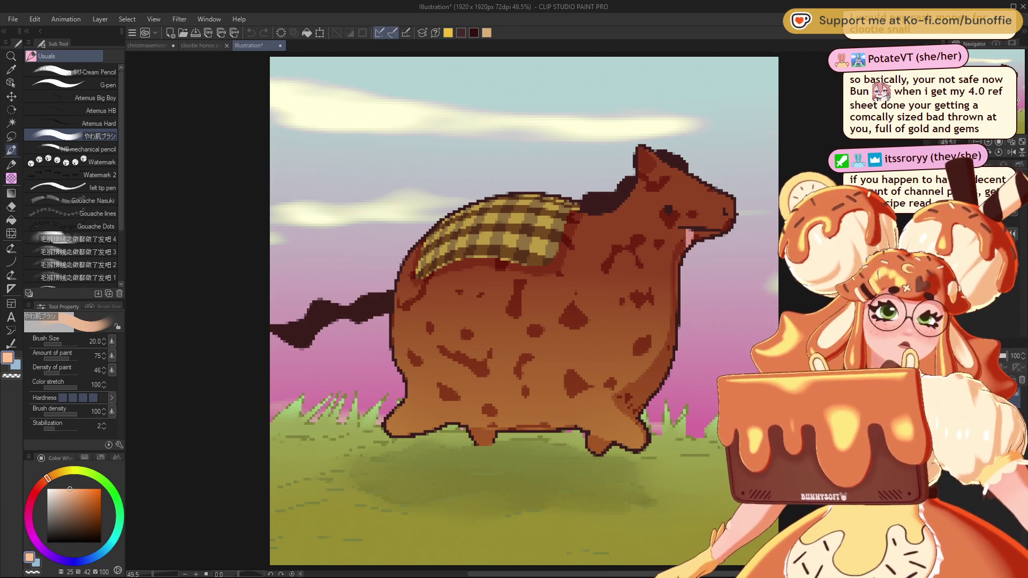
scroll(516, 310, "right", 2)
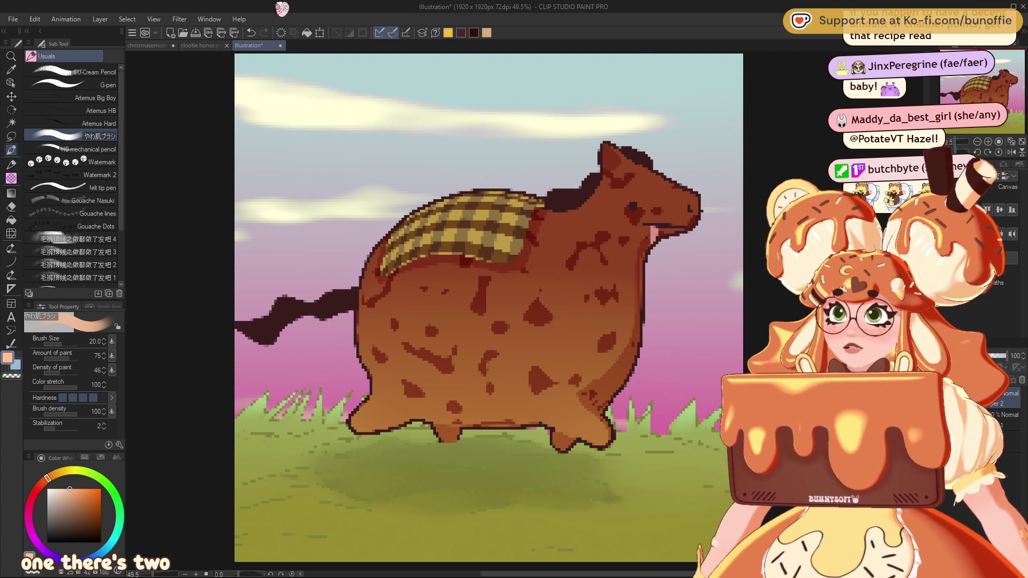
Toggle between the two horse versions with undo (Ctrl+Z) and redo (Ctrl+Y)
key("ctrl+z")
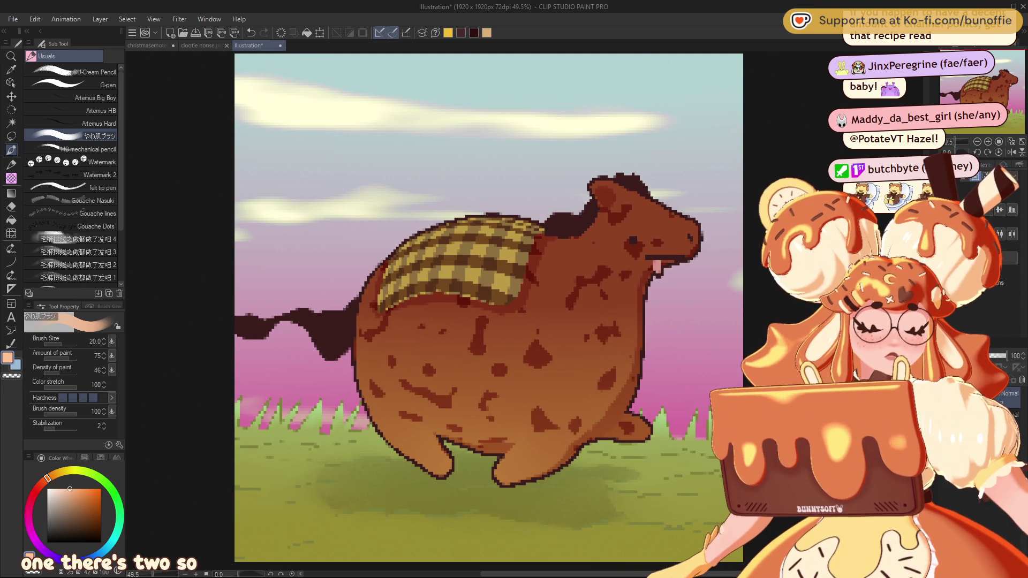
key("ctrl+y")
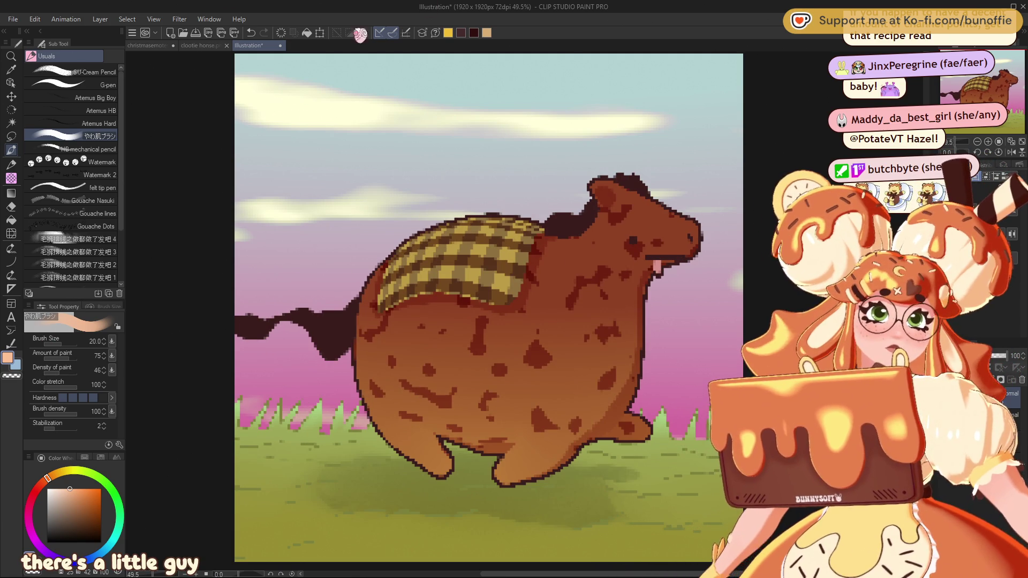
Switch to the christmasemotes document
left_click(153, 47)
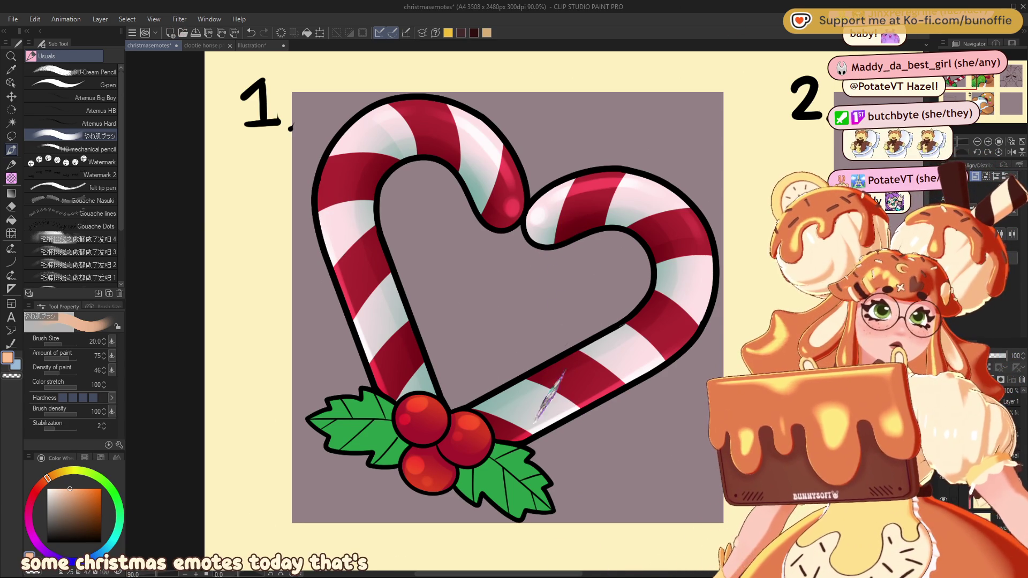
scroll(535, 402, "down", 3)
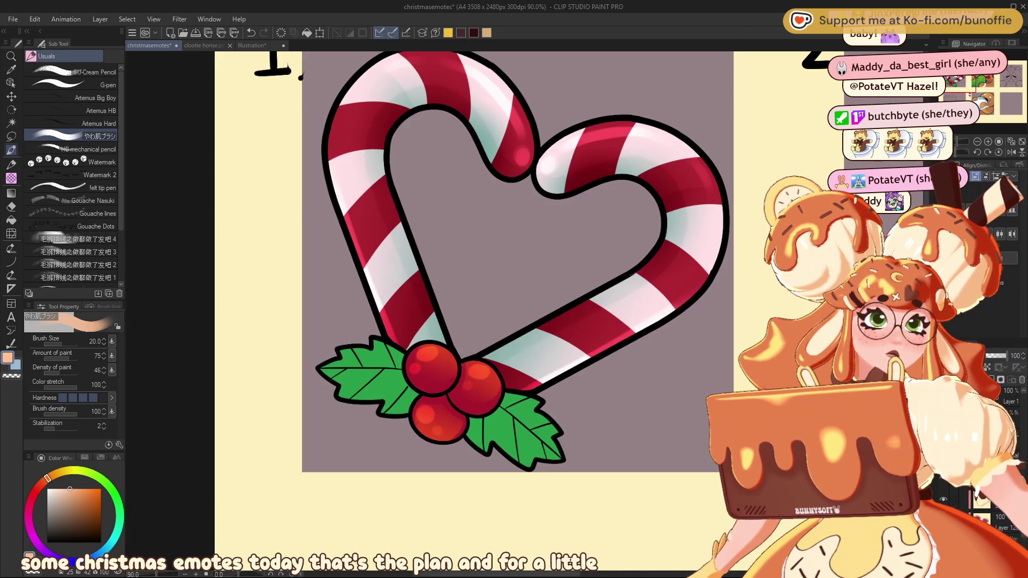
scroll(770, 267, "down", 2)
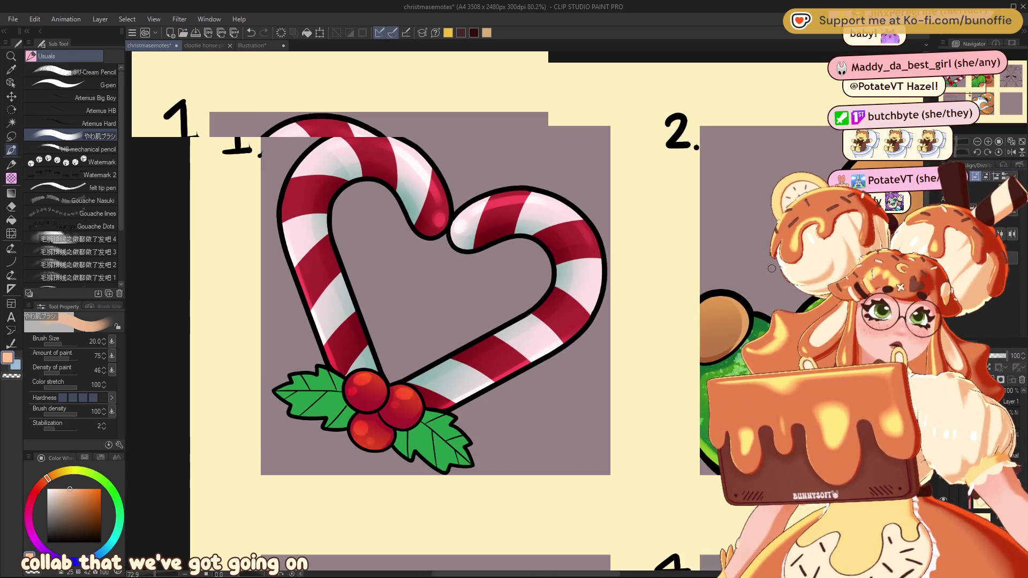
scroll(770, 267, "down", 4)
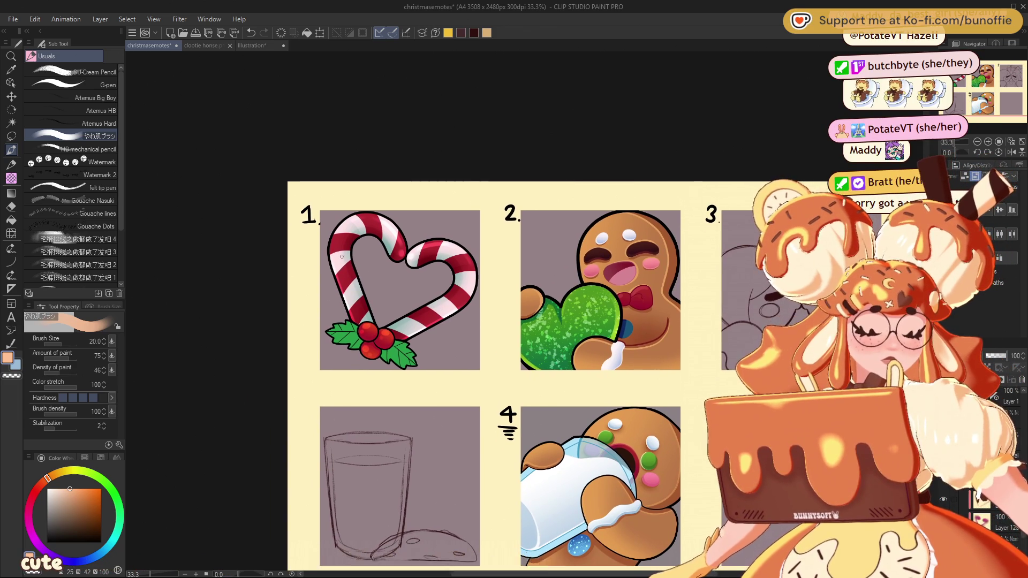
scroll(348, 235, "up", 3)
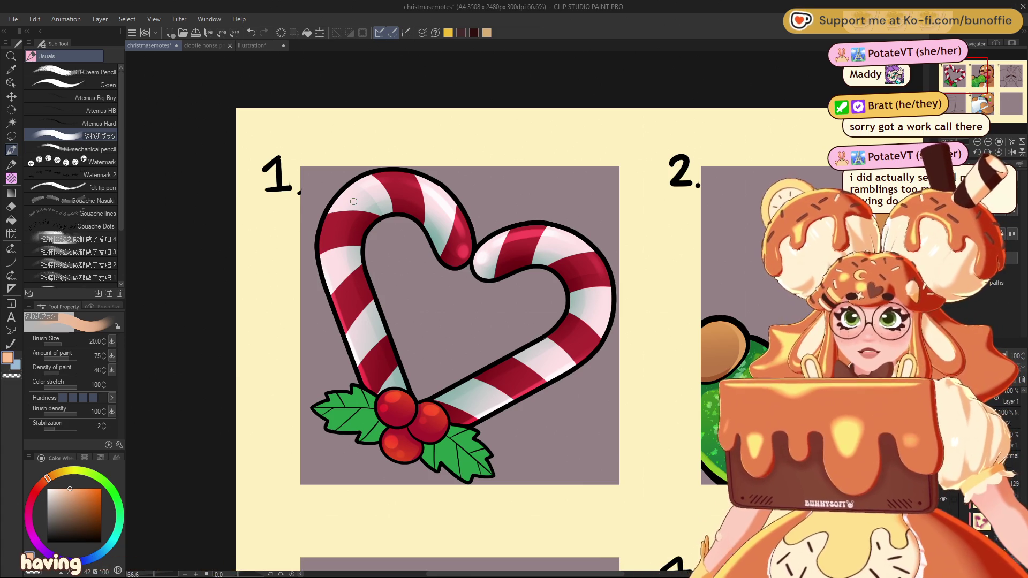
left_click_drag(970, 67, 968, 71)
scroll(990, 143, "up", 3)
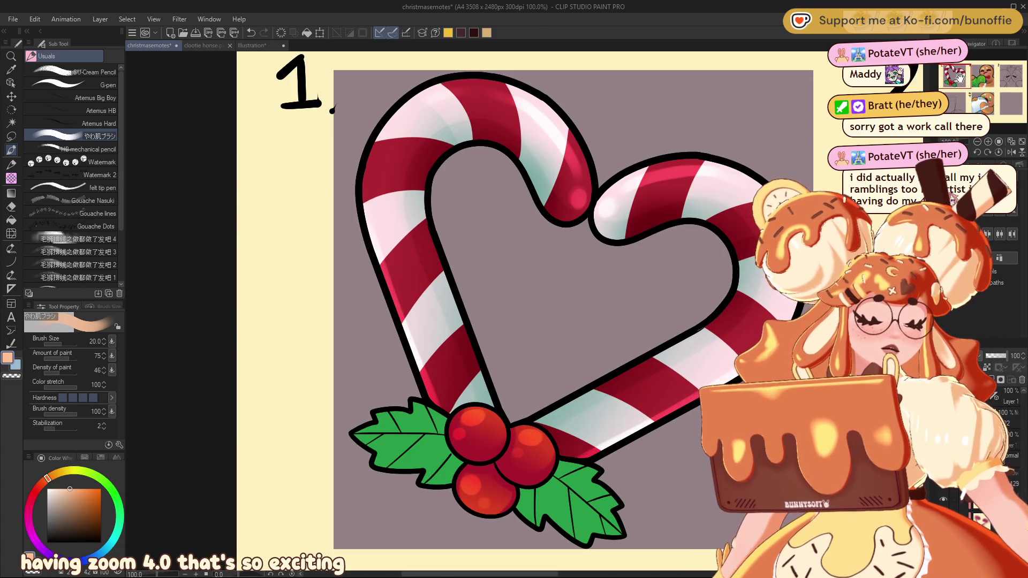
left_click_drag(959, 78, 962, 79)
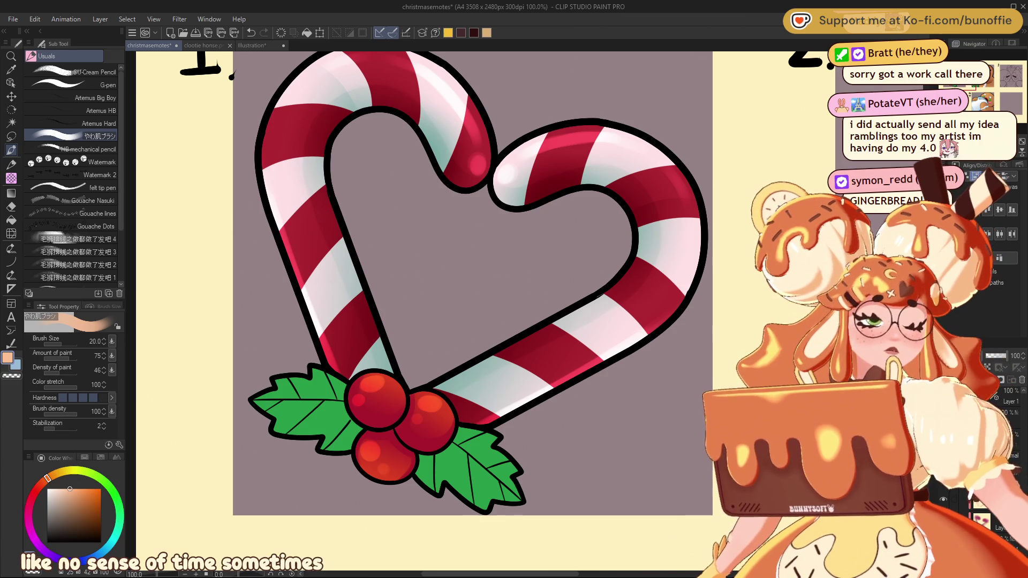
left_click_drag(471, 284, 426, 318)
key("ctrl+minus")
key("ctrl+minus")
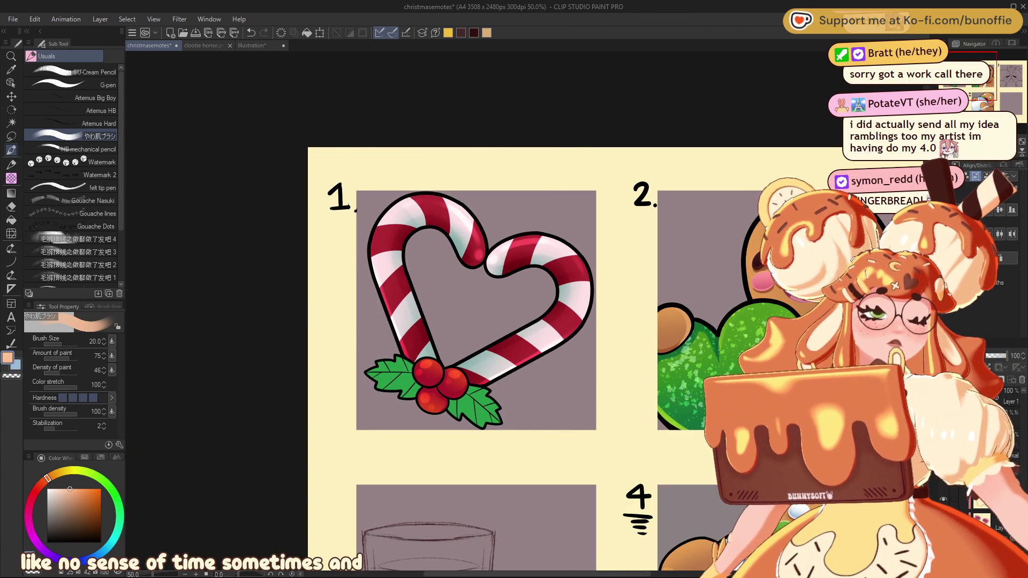
key("ctrl+plus")
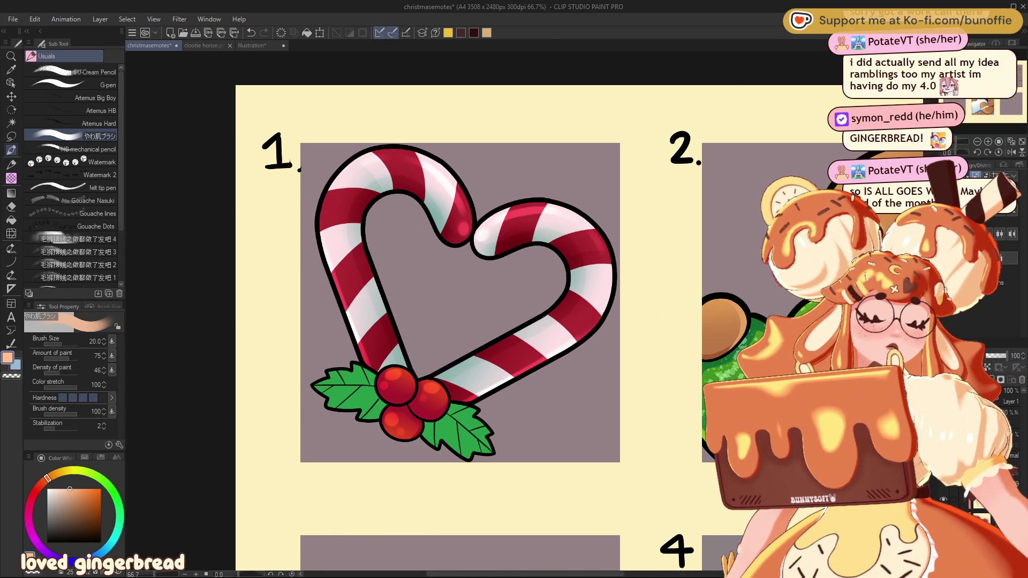
key("ctrl+minus")
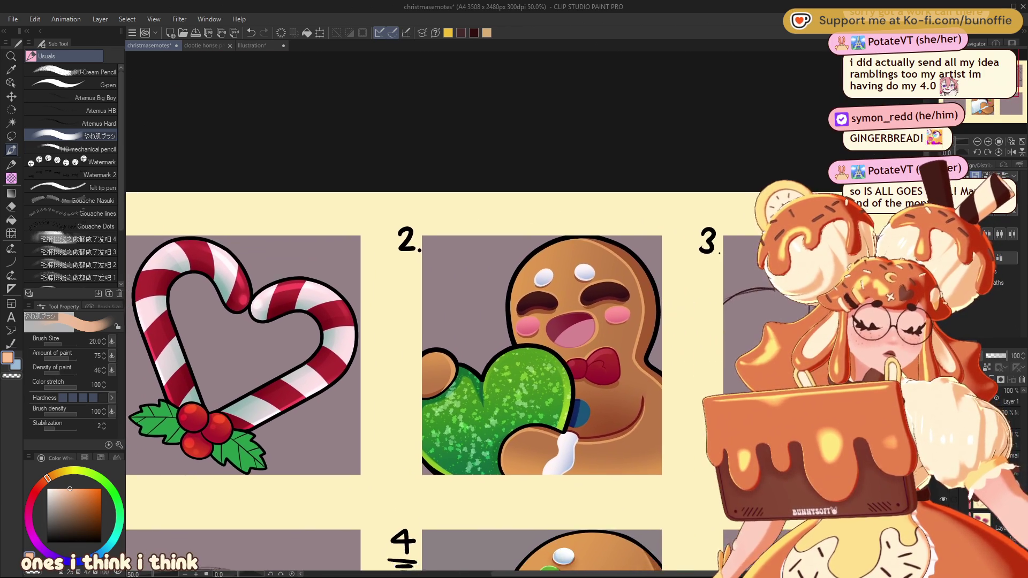
mouse_move(996, 83)
left_mouse_down()
mouse_move(993, 106)
mouse_move(988, 80)
mouse_move(979, 80)
mouse_move(998, 84)
mouse_move(969, 82)
left_mouse_up()
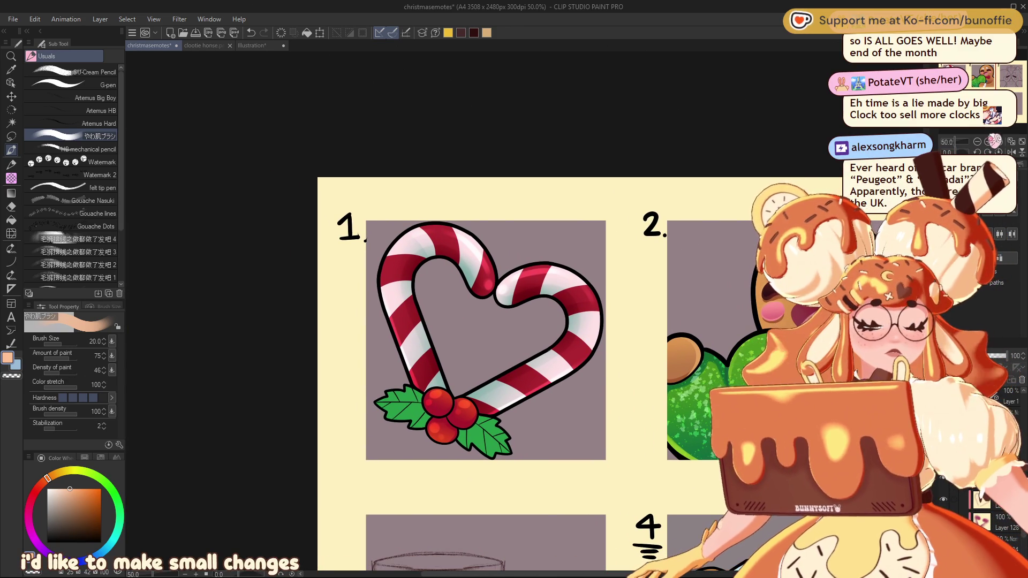
scroll(989, 65, "up", 1)
scroll(974, 74, "up", 2)
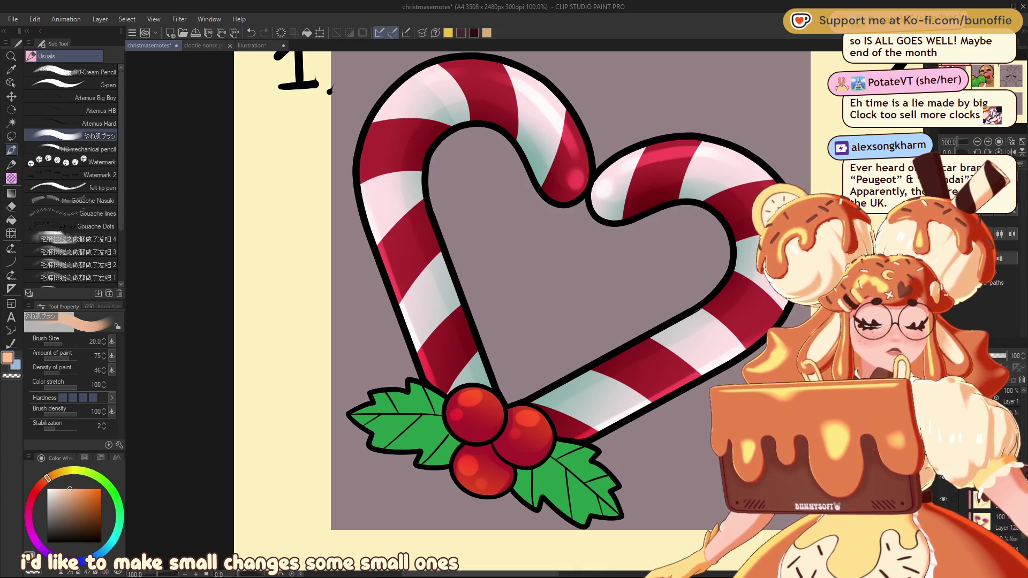
scroll(972, 78, "down", 1)
mouse_move(954, 75)
left_mouse_down()
mouse_move(972, 79)
mouse_move(962, 76)
left_mouse_up()
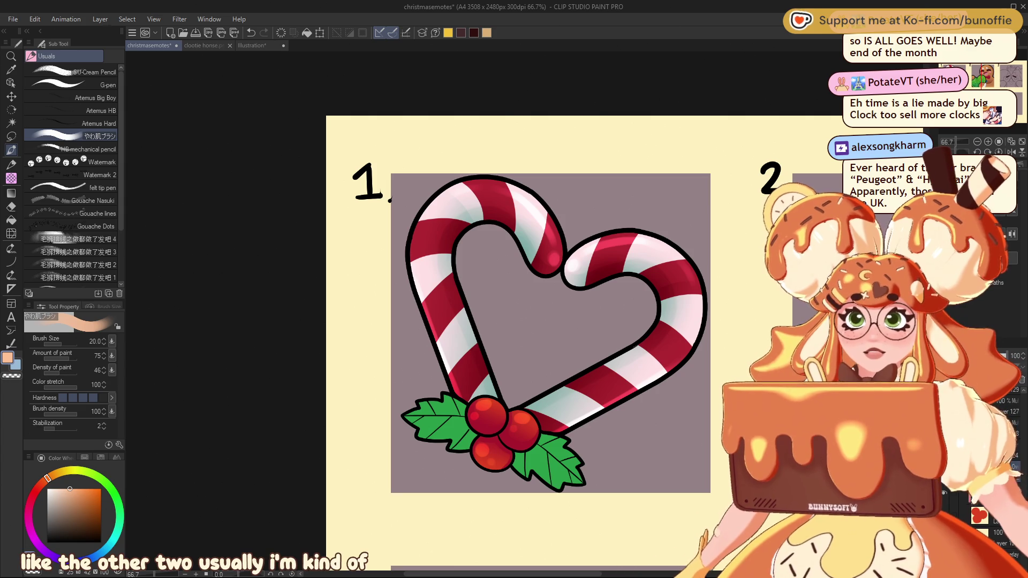
mouse_move(993, 62)
left_mouse_down()
mouse_move(960, 67)
mouse_move(971, 70)
left_mouse_up()
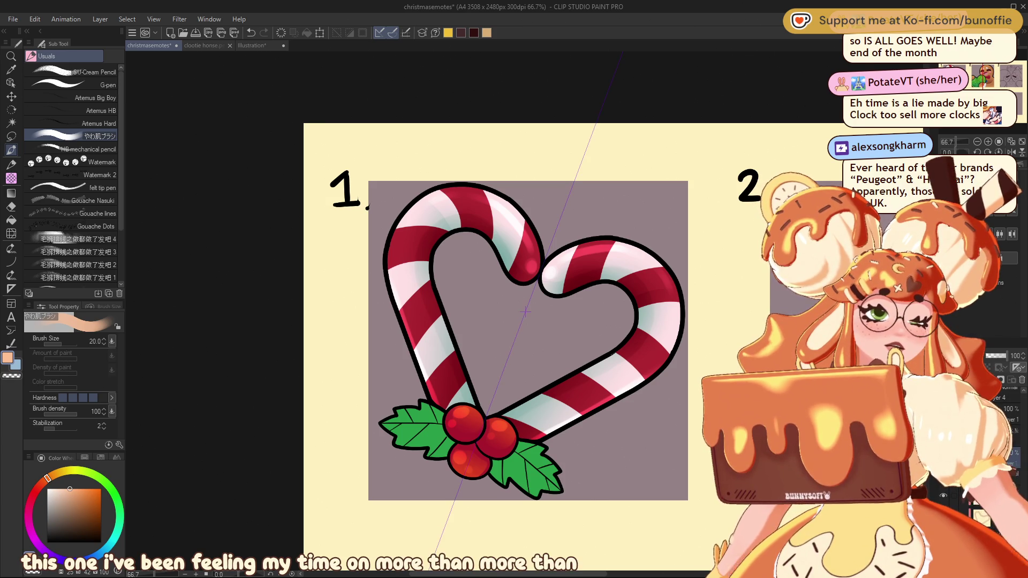
Eyedrop the holly leaf green, darken it, and repaint the left leaf's central vein
scroll(386, 503, "up", 4)
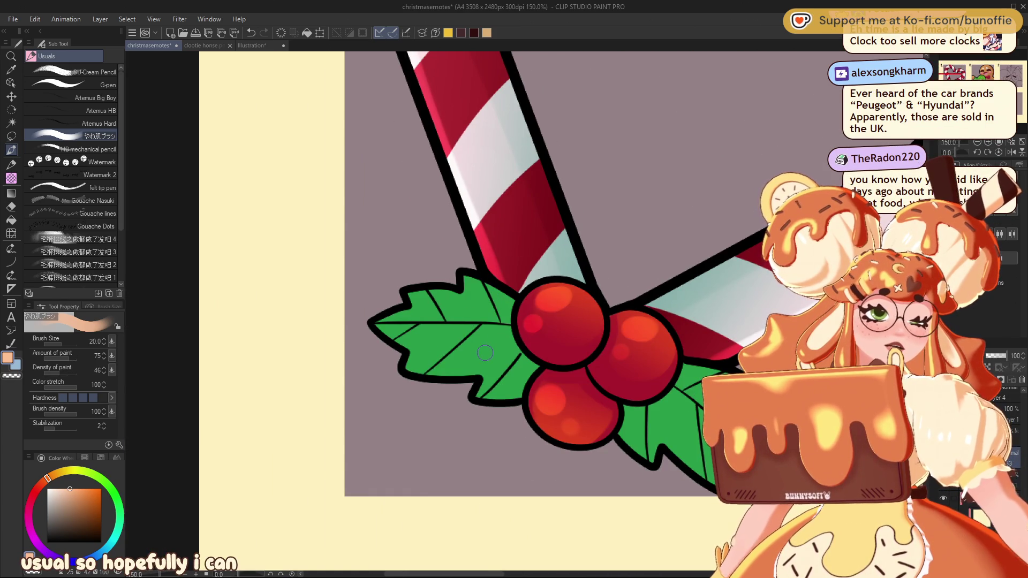
left_click(481, 351, "alt")
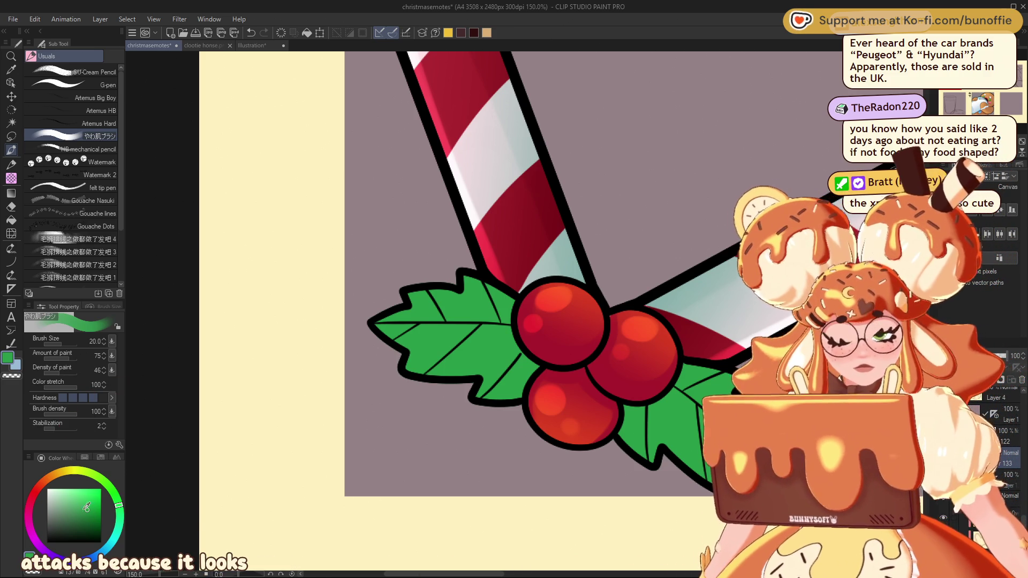
left_click_drag(90, 512, 125, 532)
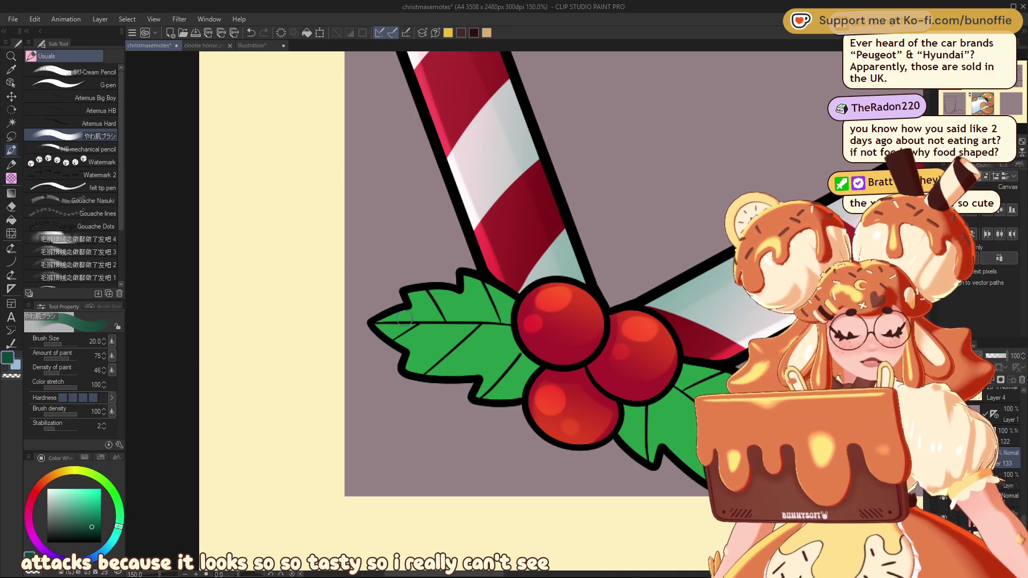
left_click_drag(426, 321, 463, 322)
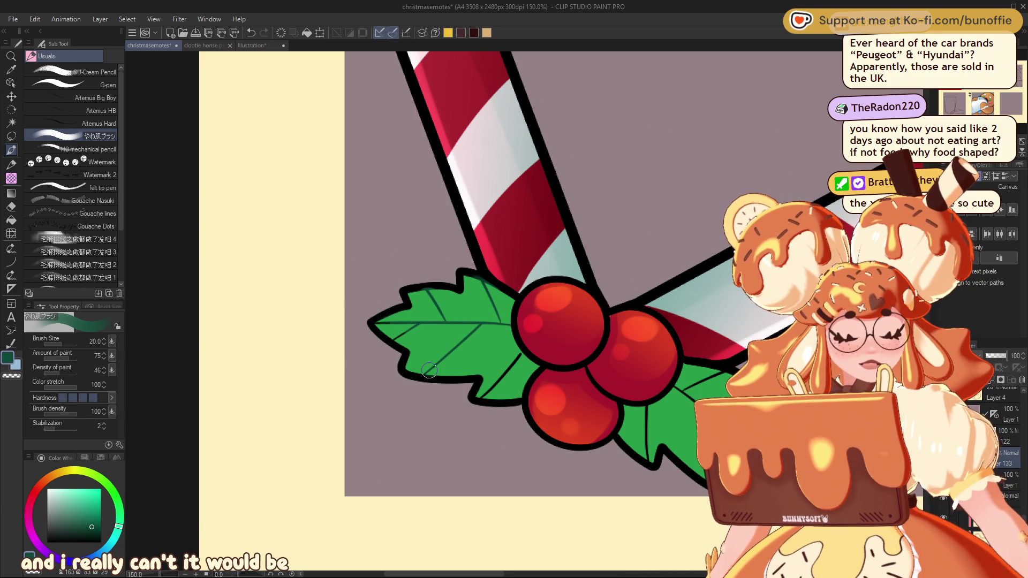
left_click_drag(413, 323, 382, 325)
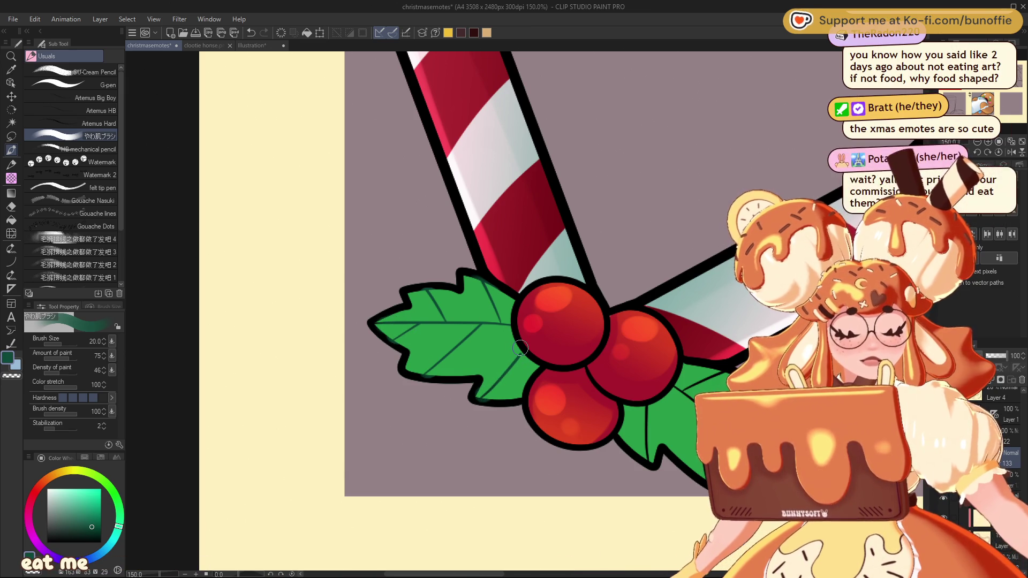
Recolour a vein on the right holly leaf in the dark green
left_click_drag(519, 348, 247, 263)
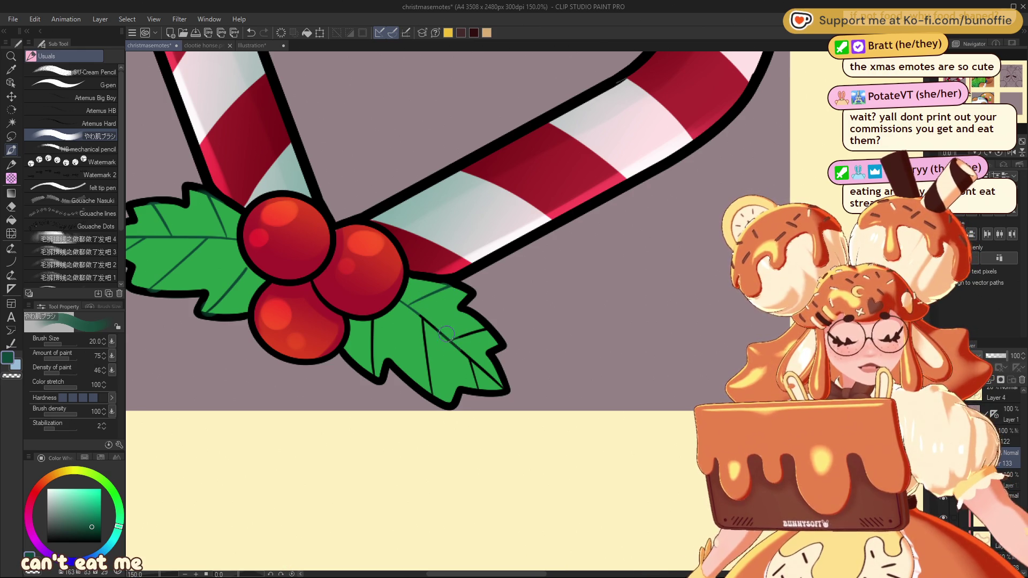
left_click_drag(453, 341, 480, 331)
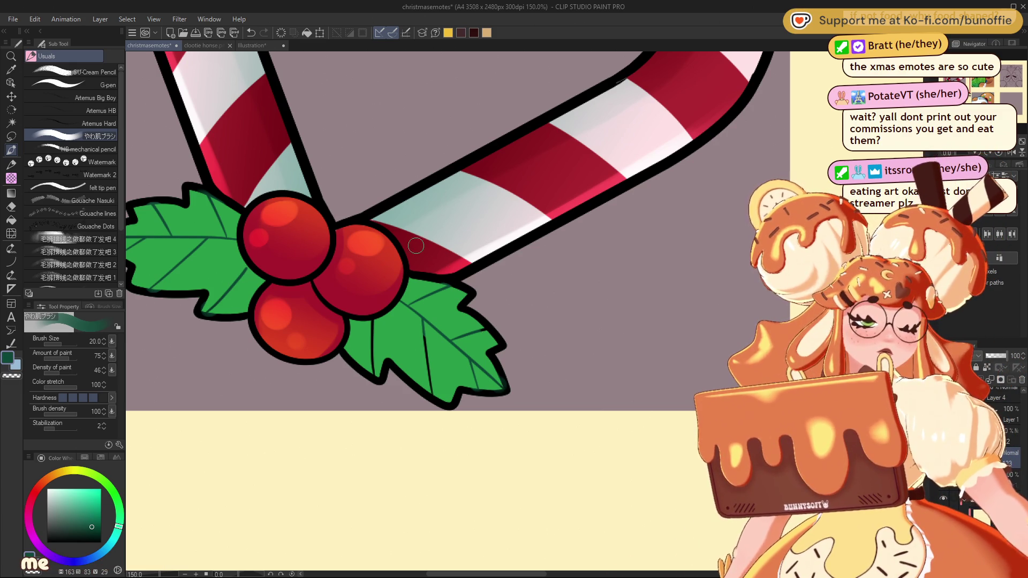
key("c")
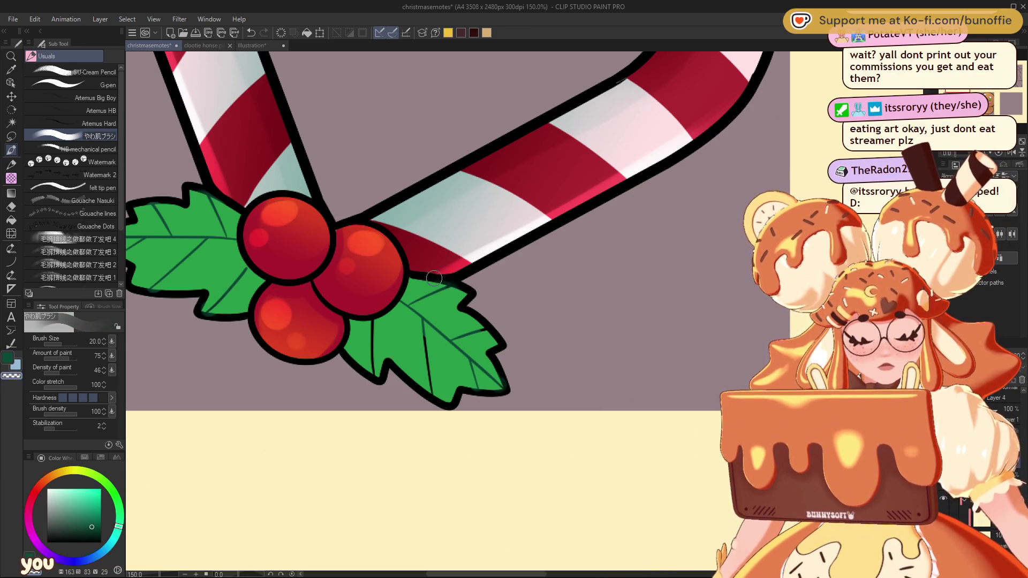
left_click(105, 86)
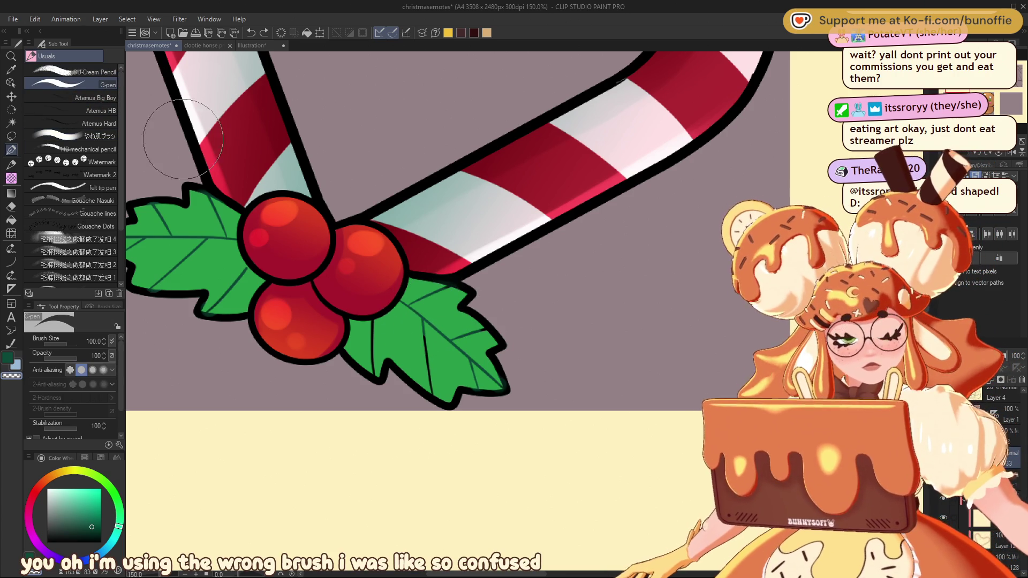
Shrink the G-pen brush size to 25 and reframe the emote
key("bracketleft")
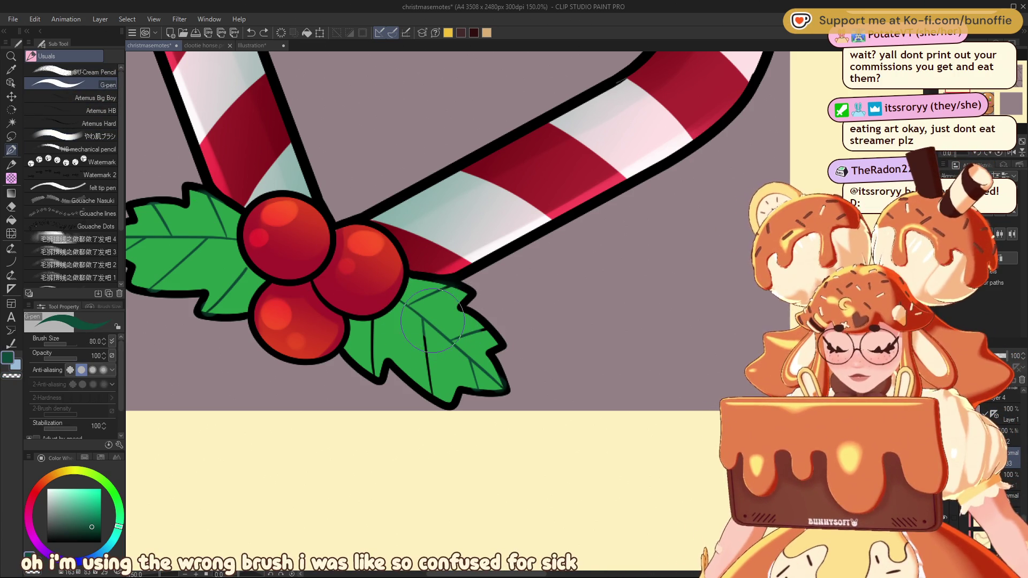
key("bracketleft")
key("bracketleft")
key("bracketleft")
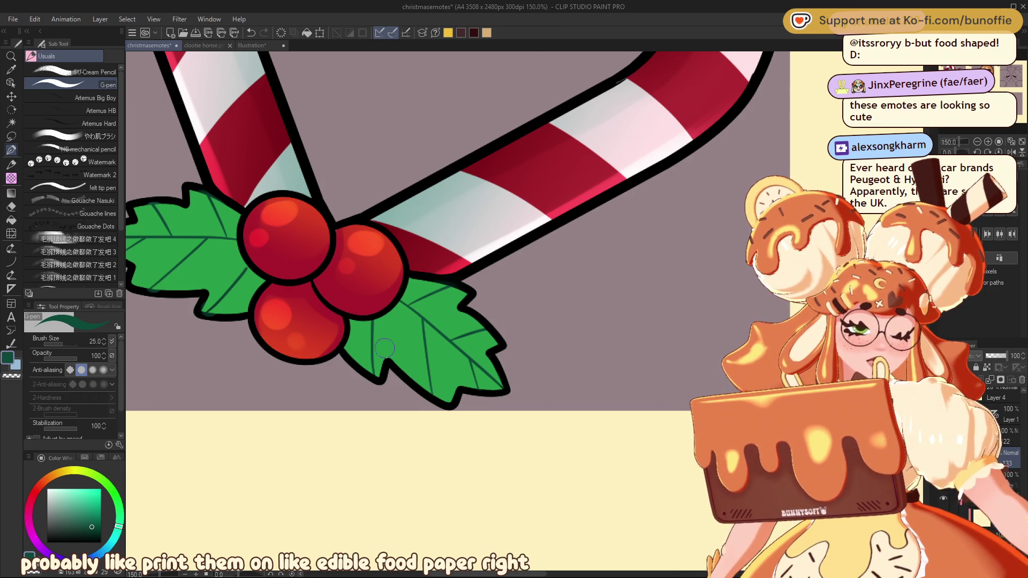
scroll(458, 310, "up", 5)
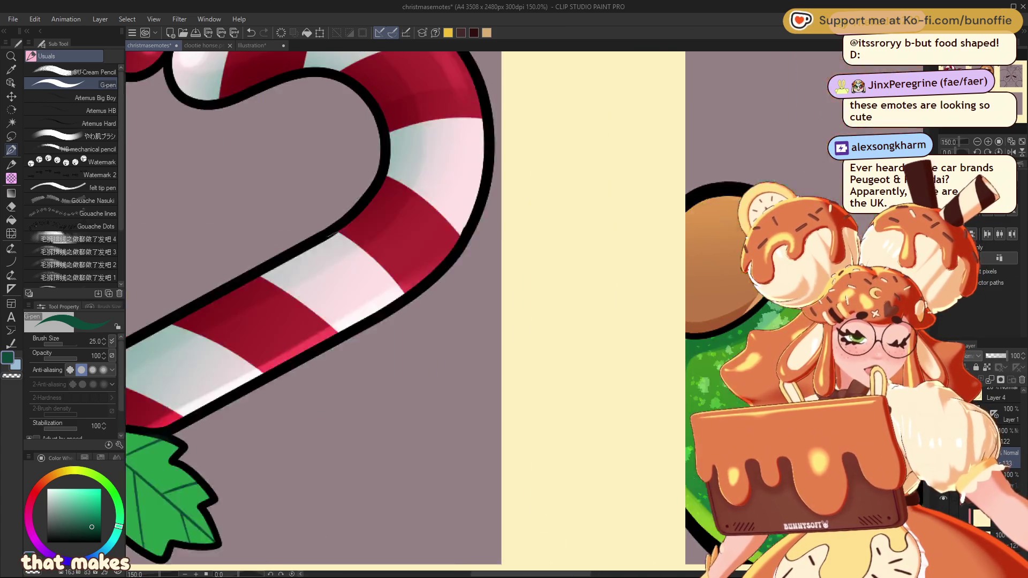
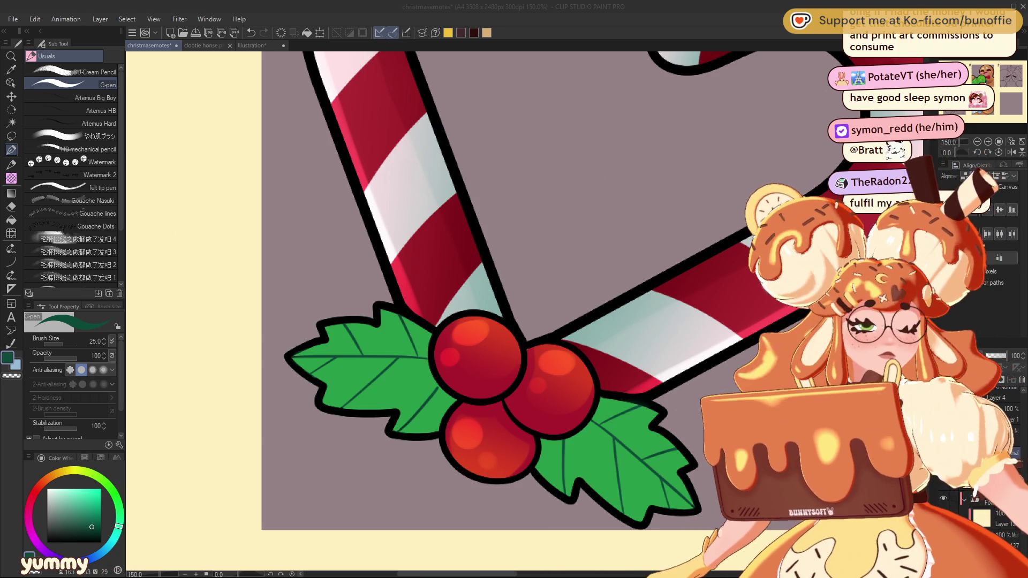
Zoom out to 12.5% to review the full emote sheet, then back to 50% on the candy-cane heart
key("alt+Tab")
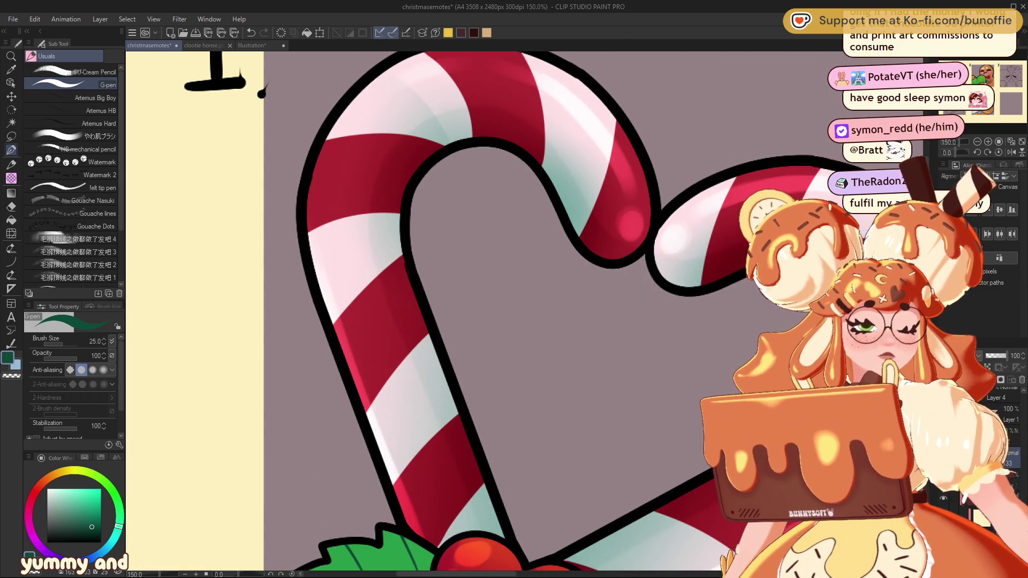
scroll(477, 310, "up", 1)
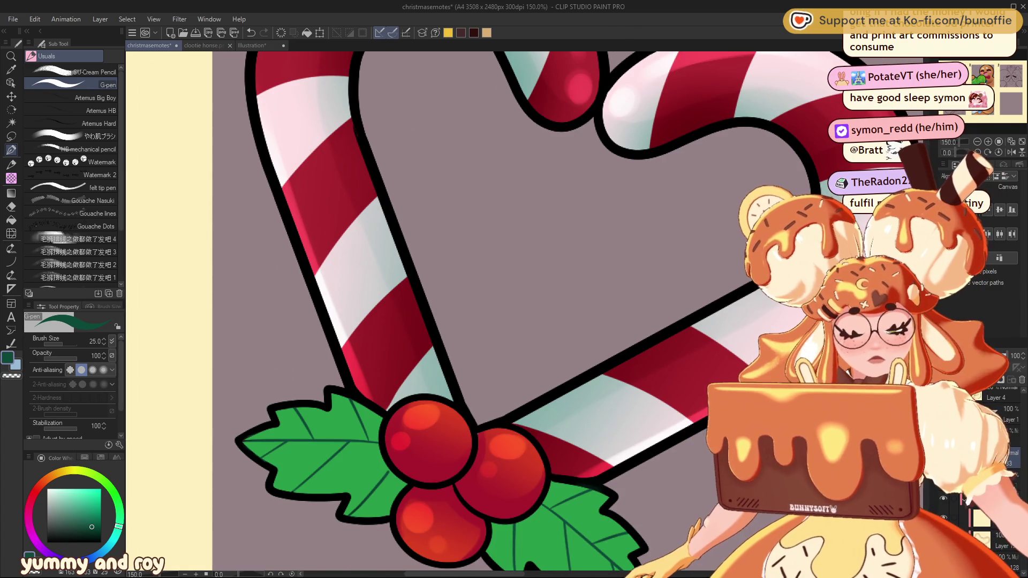
scroll(524, 312, "down", 7)
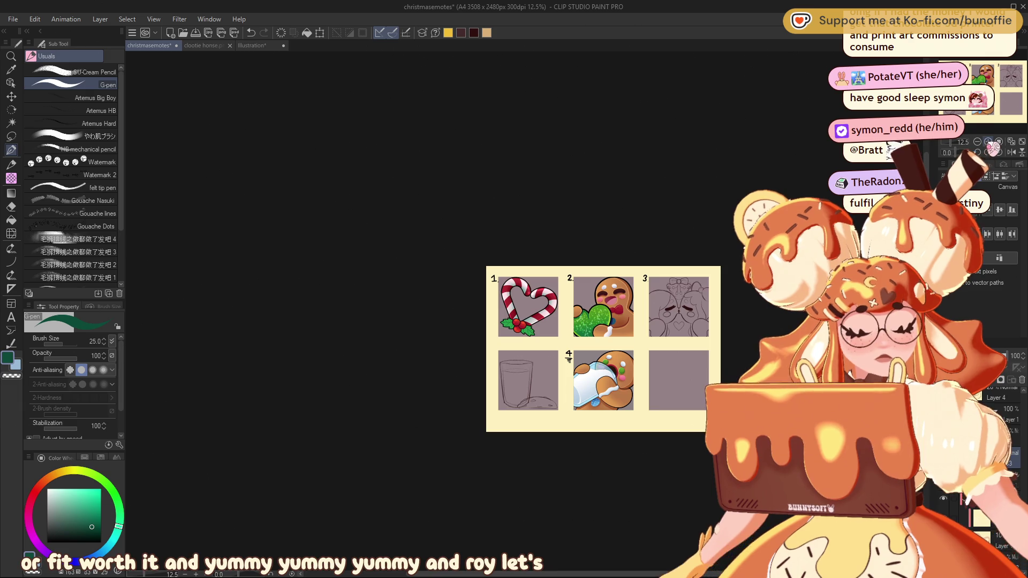
scroll(524, 311, "up", 4)
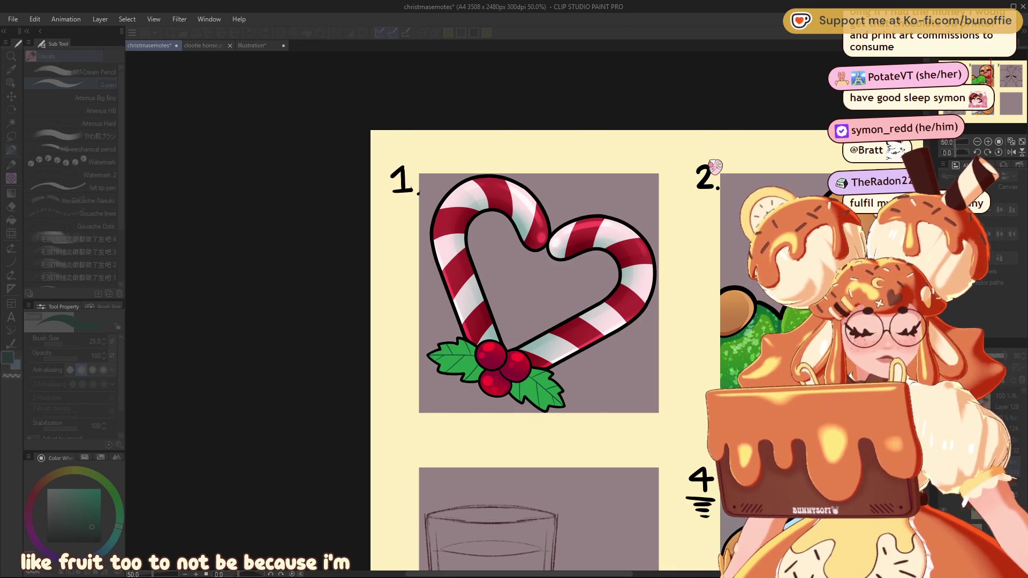
Recentre on the heart, sample the berry red, and wipe the berry shading layer clean
left_click(898, 62)
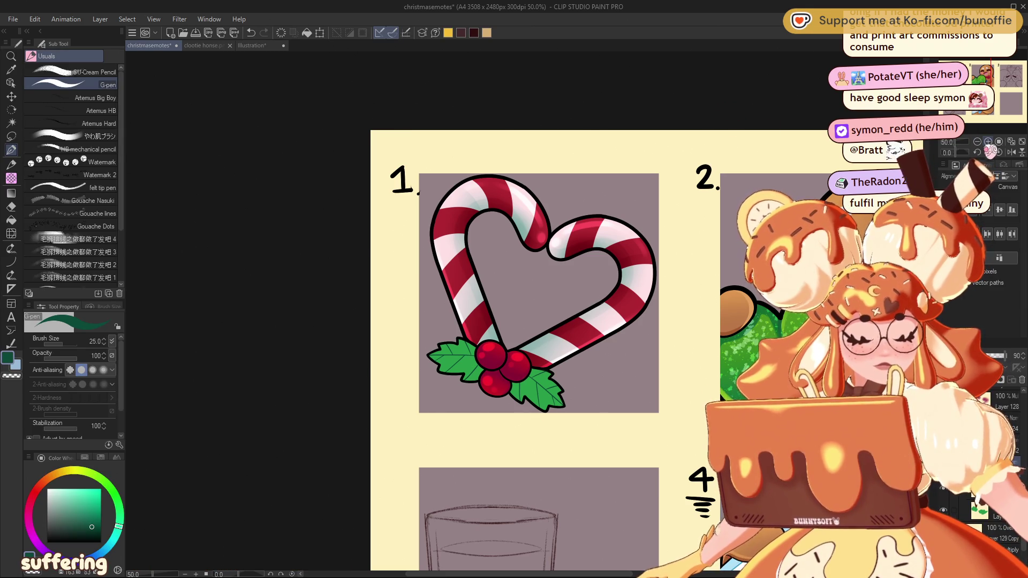
scroll(482, 310, "up", 3)
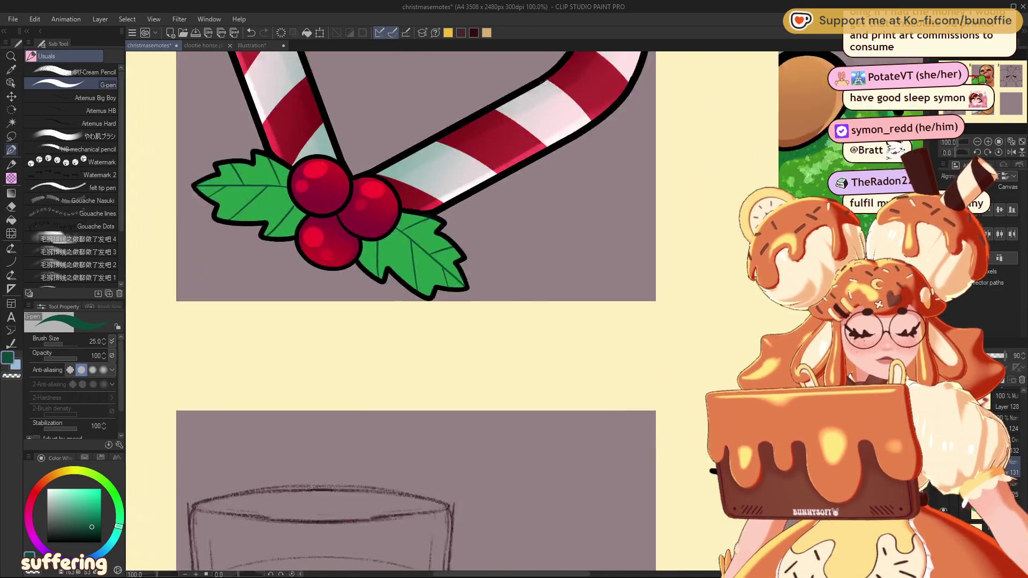
mouse_move(337, 231)
left_mouse_down()
mouse_move(447, 506)
mouse_move(454, 438)
mouse_move(431, 414)
left_mouse_up()
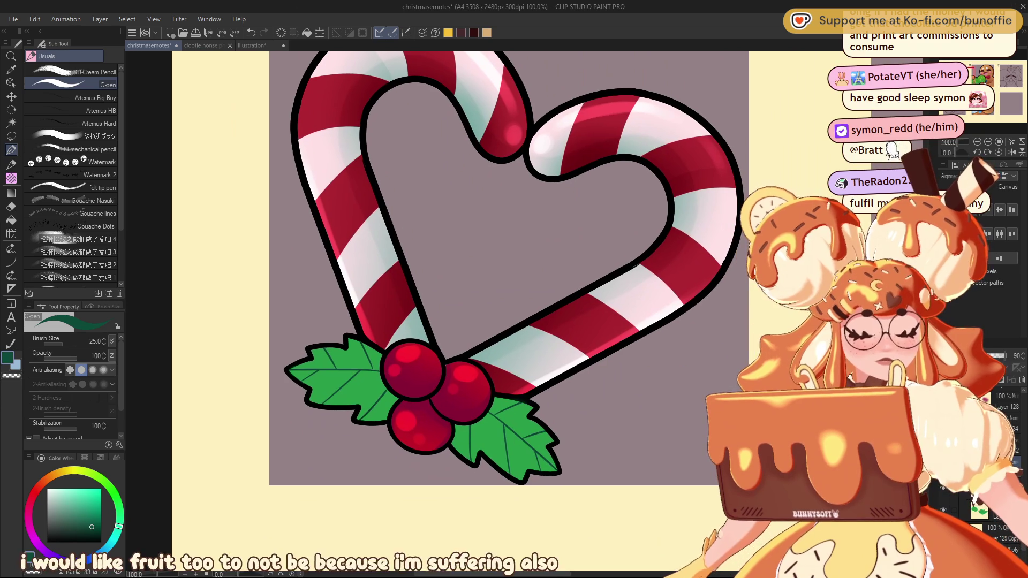
left_click(428, 412, "alt")
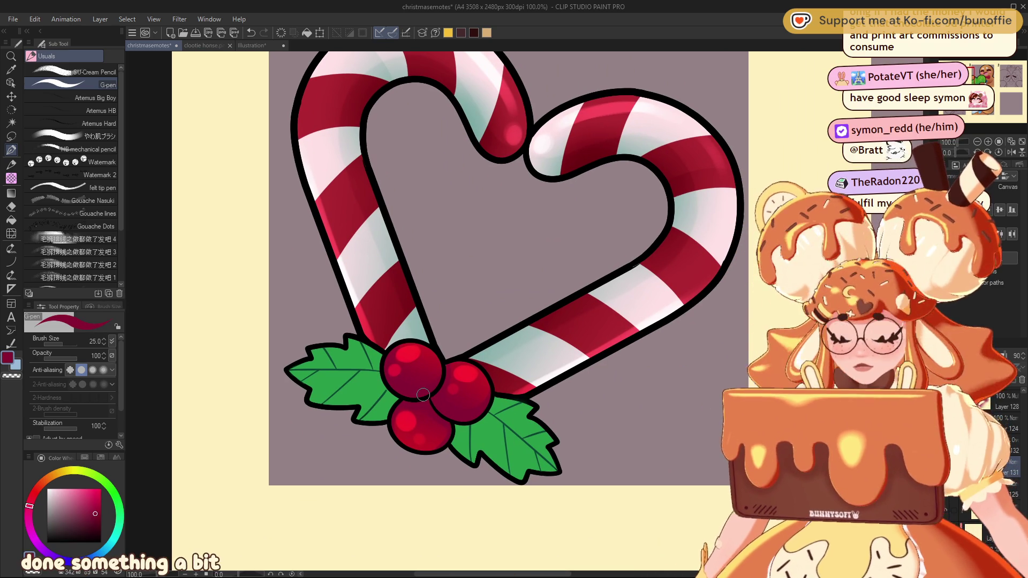
key("ctrl+a")
key("Delete")
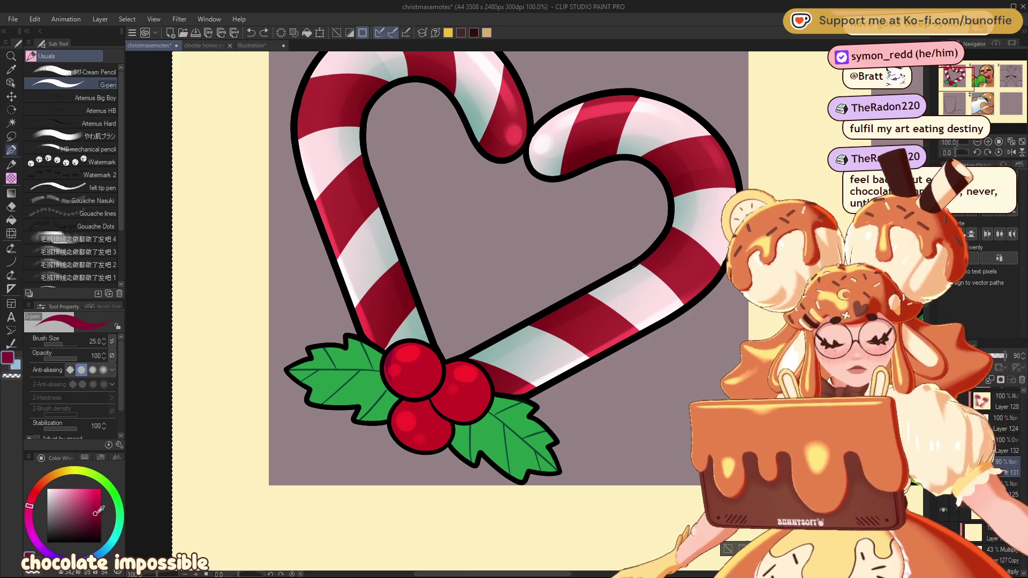
Choose the やわ肌ブラシ soft brush and toggle between red and transparent colour
left_click(81, 136)
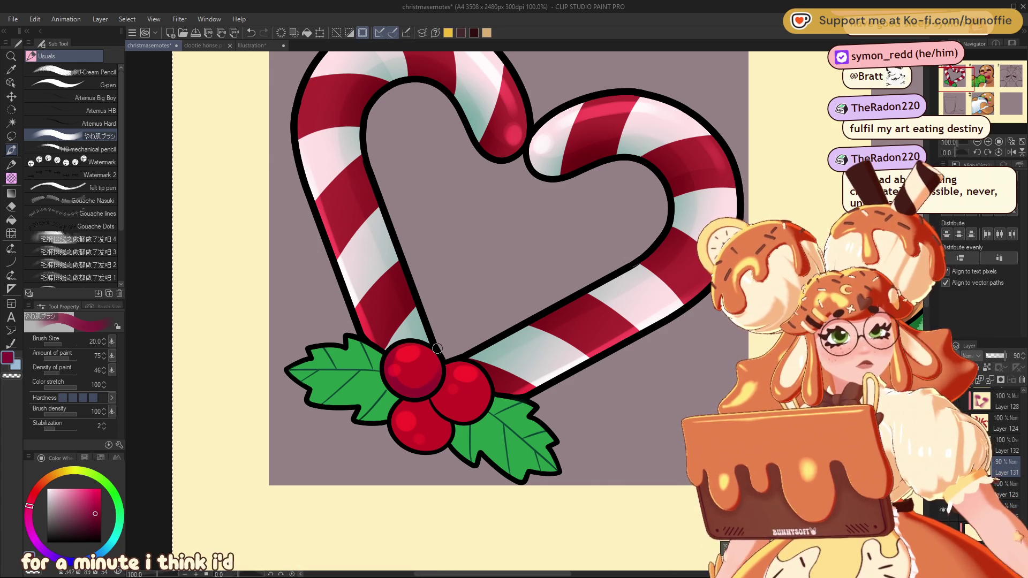
key("c")
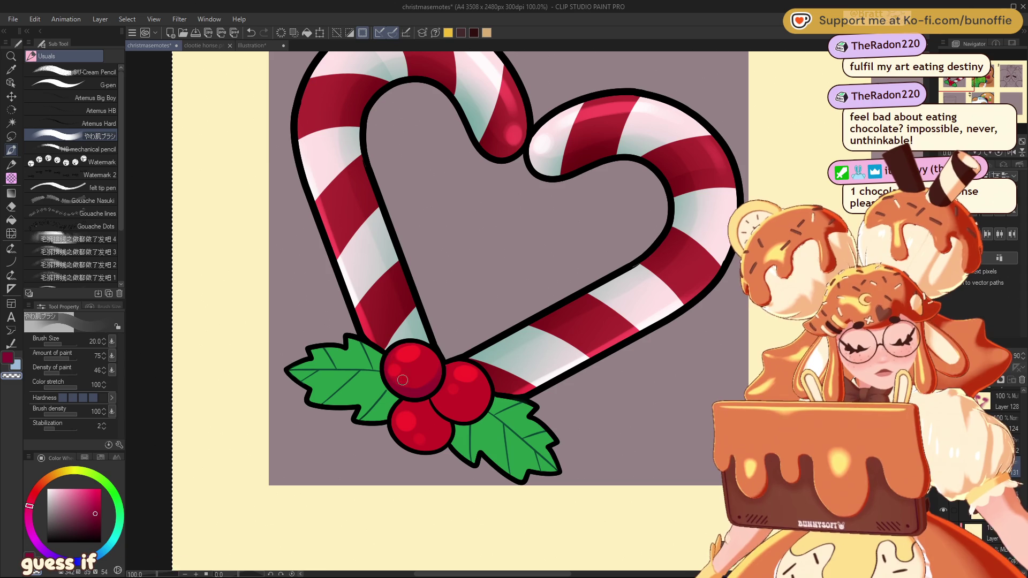
key("c")
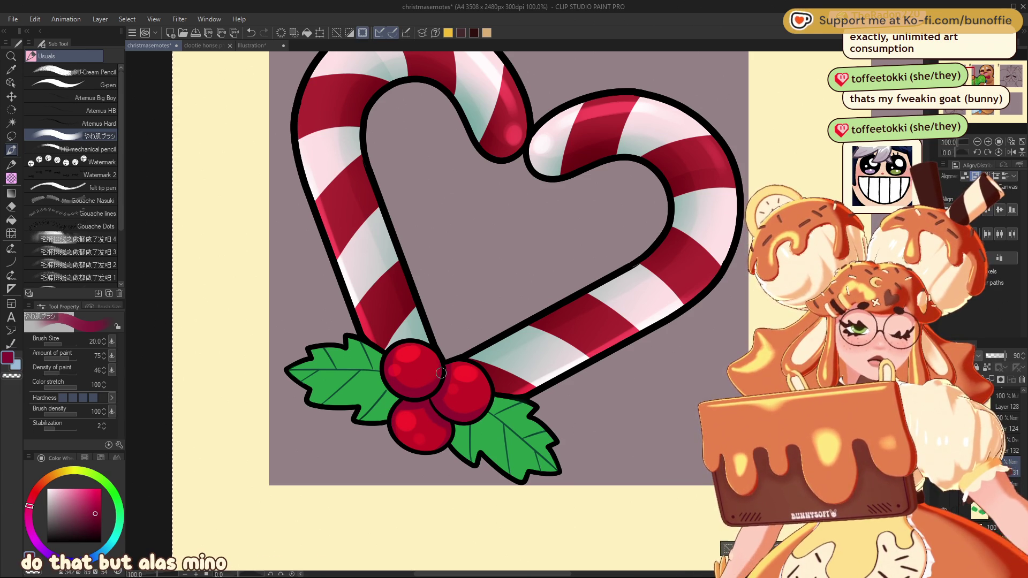
key("c")
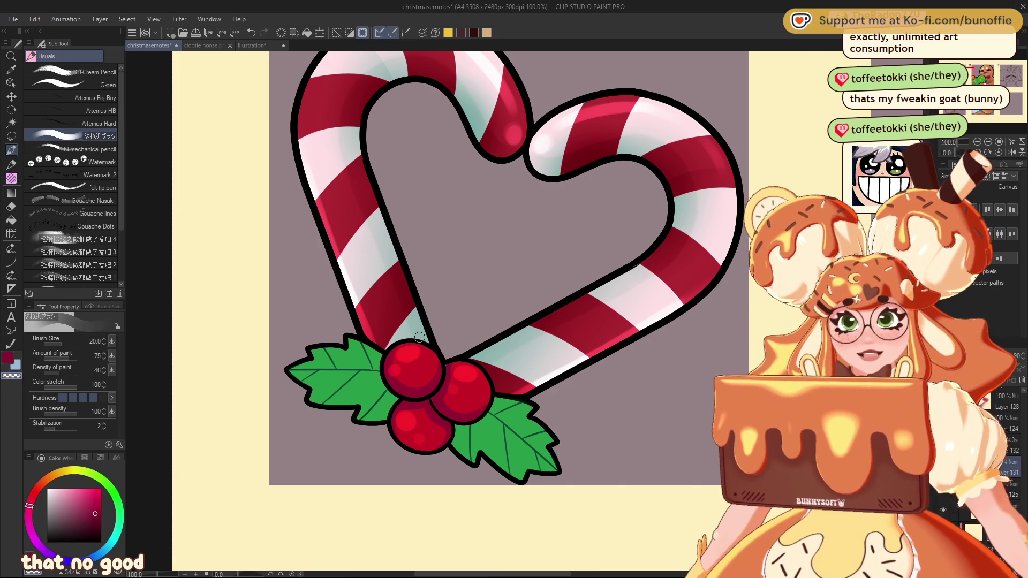
left_click(12, 136)
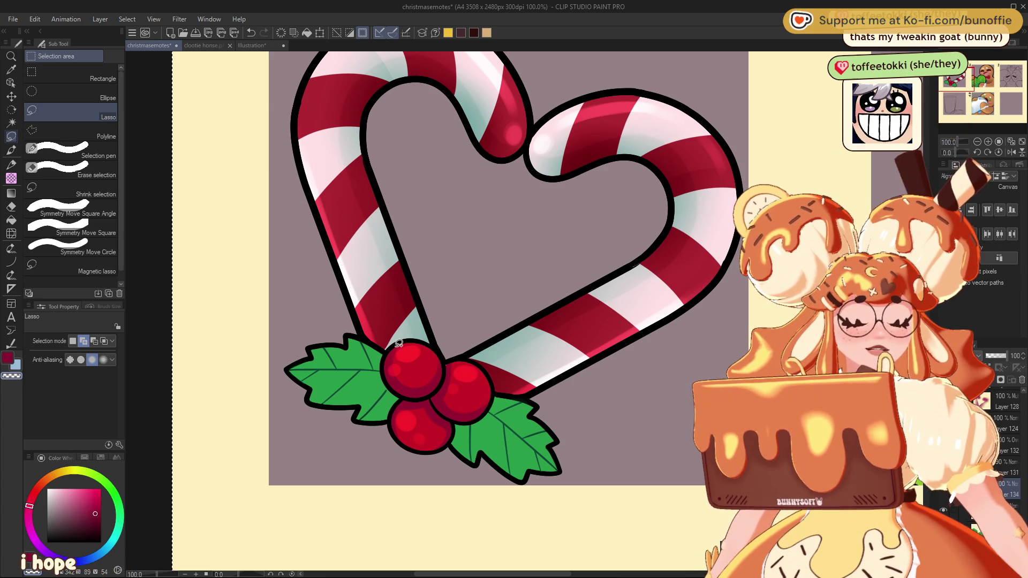
Trace lasso selections around the upper berry, then discard them
mouse_move(395, 343)
left_mouse_down()
mouse_move(404, 396)
mouse_move(442, 384)
mouse_move(432, 314)
left_mouse_up()
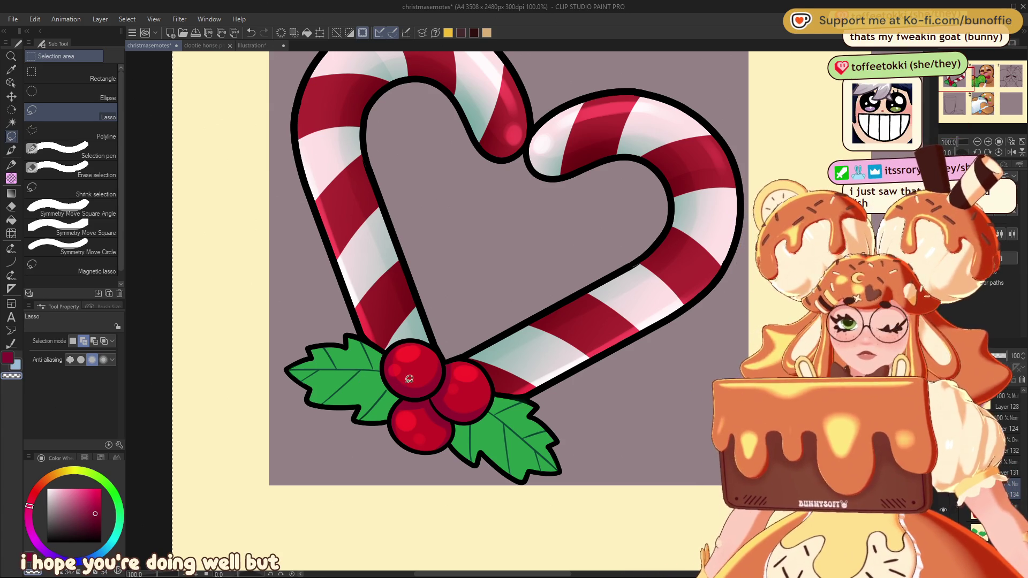
key("ctrl+d")
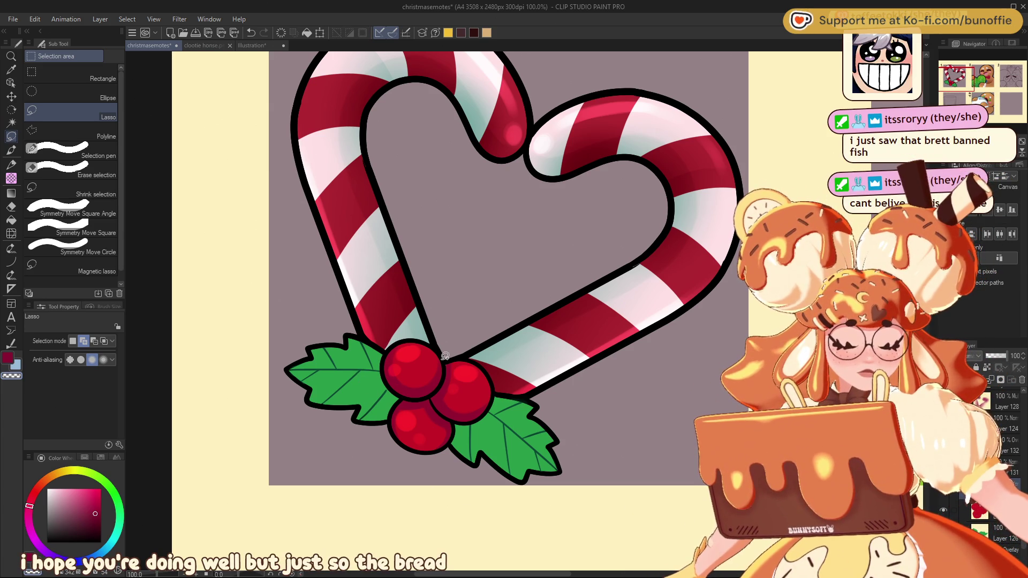
left_click_drag(444, 357, 443, 380)
left_click_drag(387, 333, 448, 336)
left_click(12, 194)
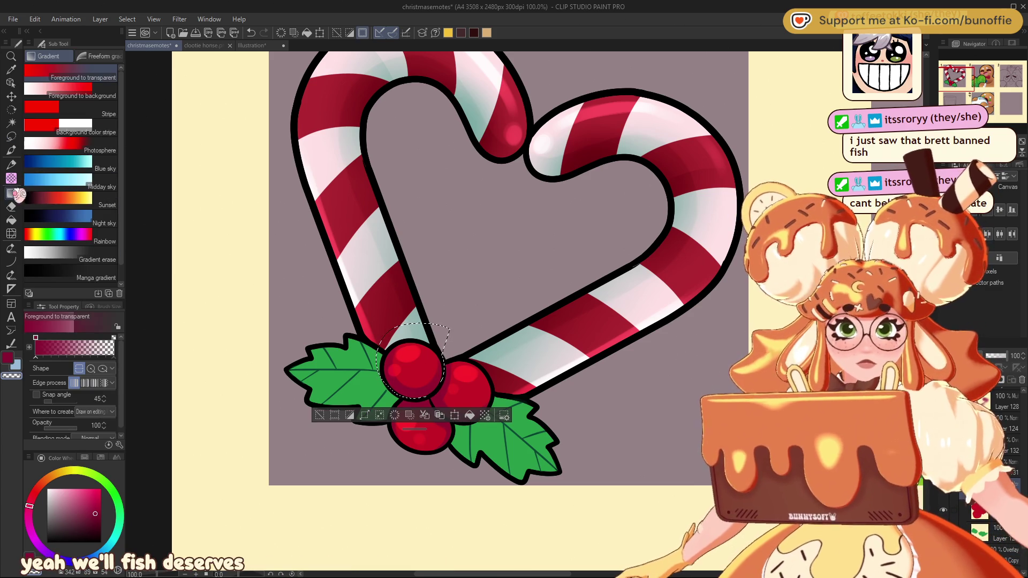
left_click(324, 415)
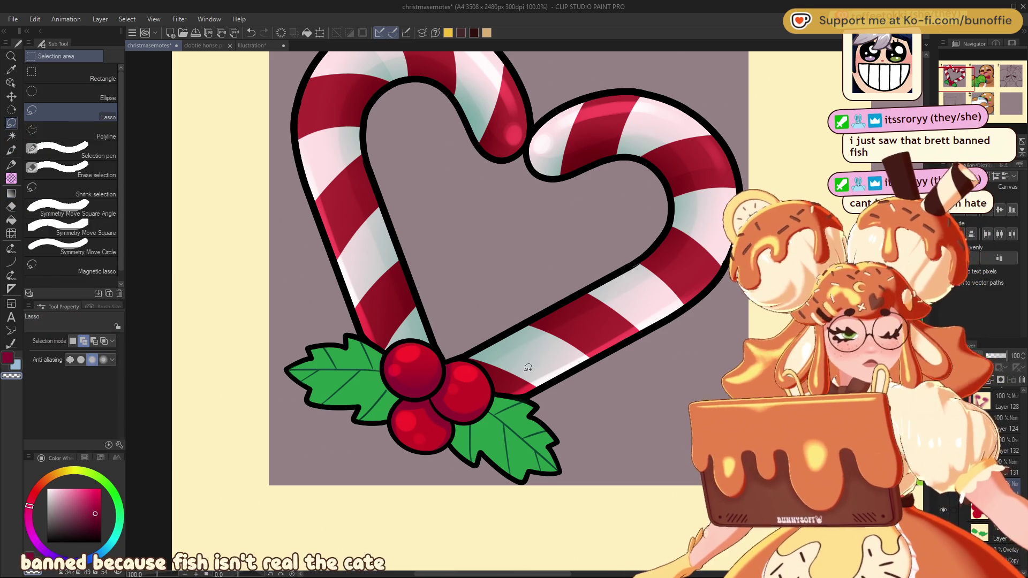
Lasso the right berry and shade it with a darker red gradient
left_click_drag(440, 386, 434, 398)
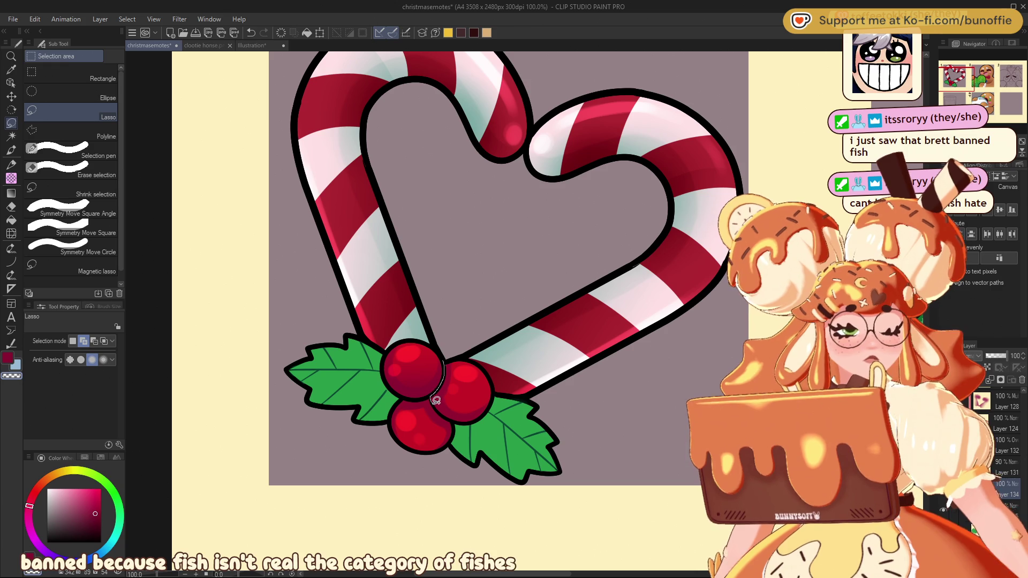
left_click_drag(487, 352, 445, 357)
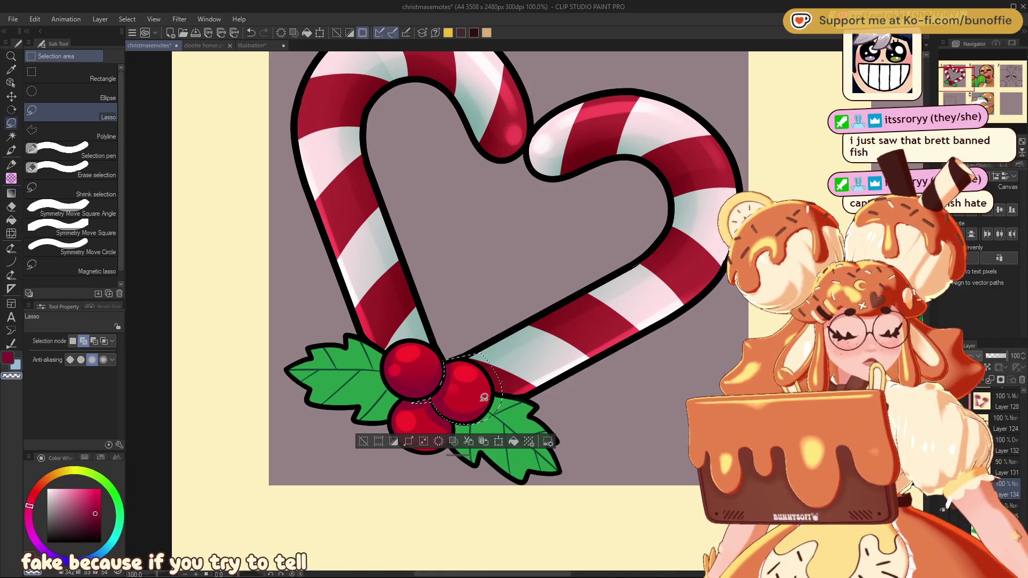
left_click(10, 193)
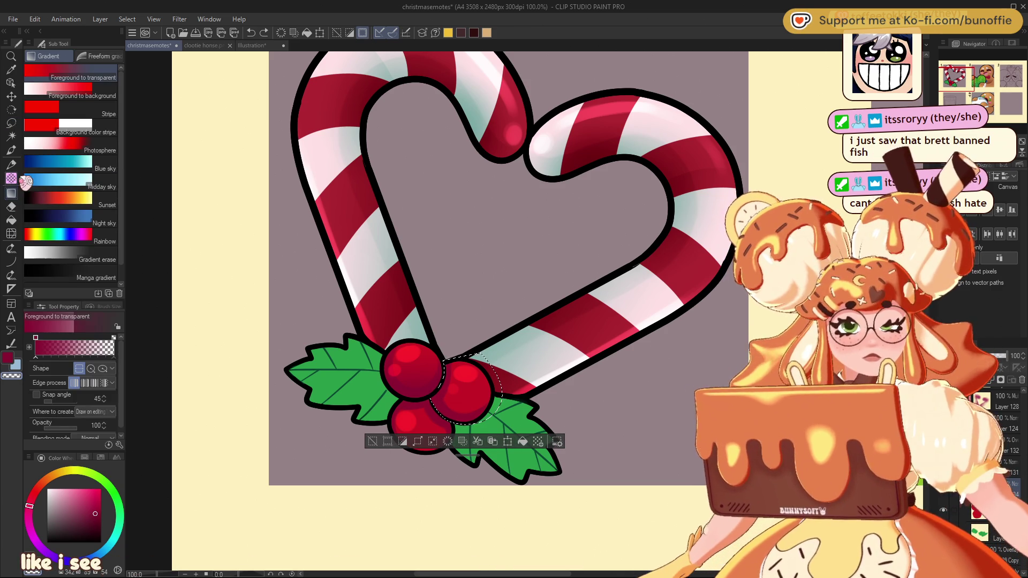
left_click_drag(443, 402, 468, 378)
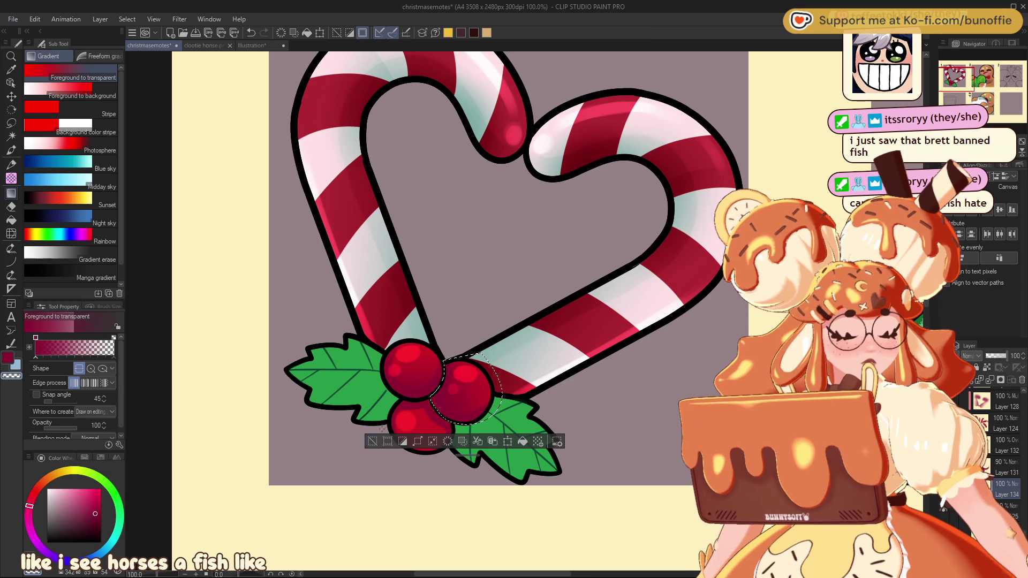
key("ctrl+d")
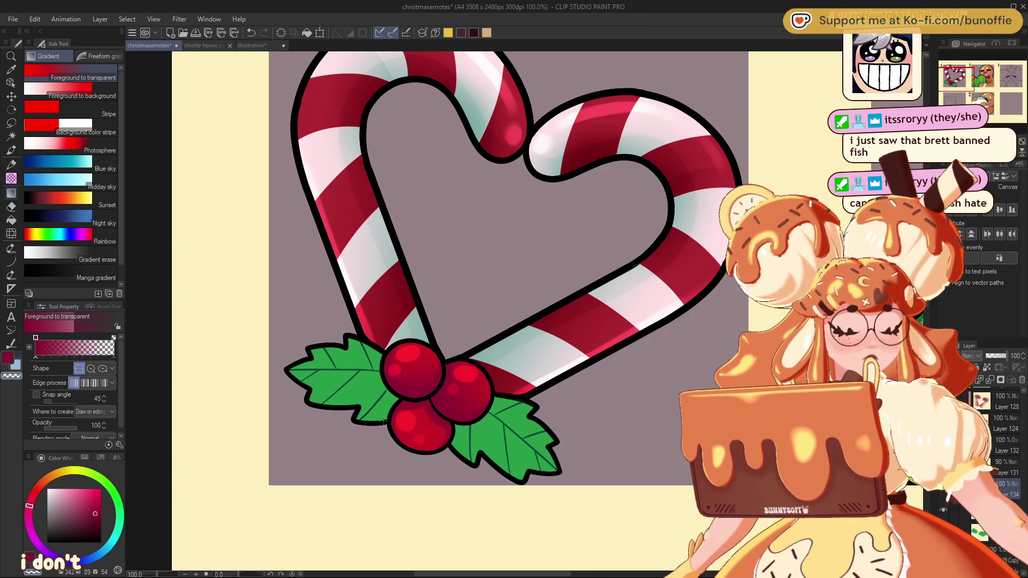
Lasso the lower berry for gradient shading, then clear the selection around the heart
left_click(10, 124)
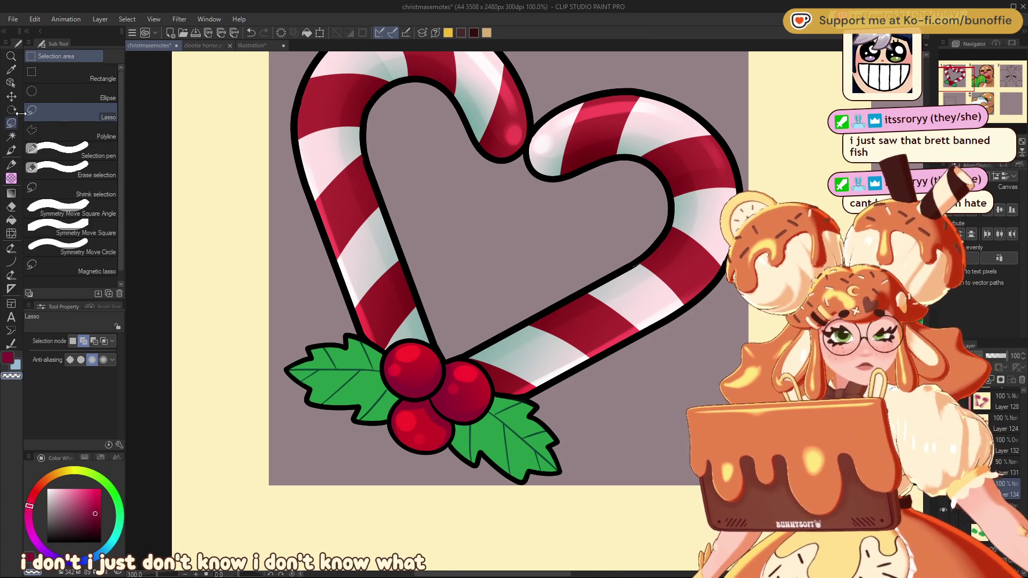
mouse_move(387, 449)
left_mouse_down()
mouse_move(445, 461)
mouse_move(460, 428)
mouse_move(429, 395)
mouse_move(417, 433)
left_mouse_up()
left_click(11, 193)
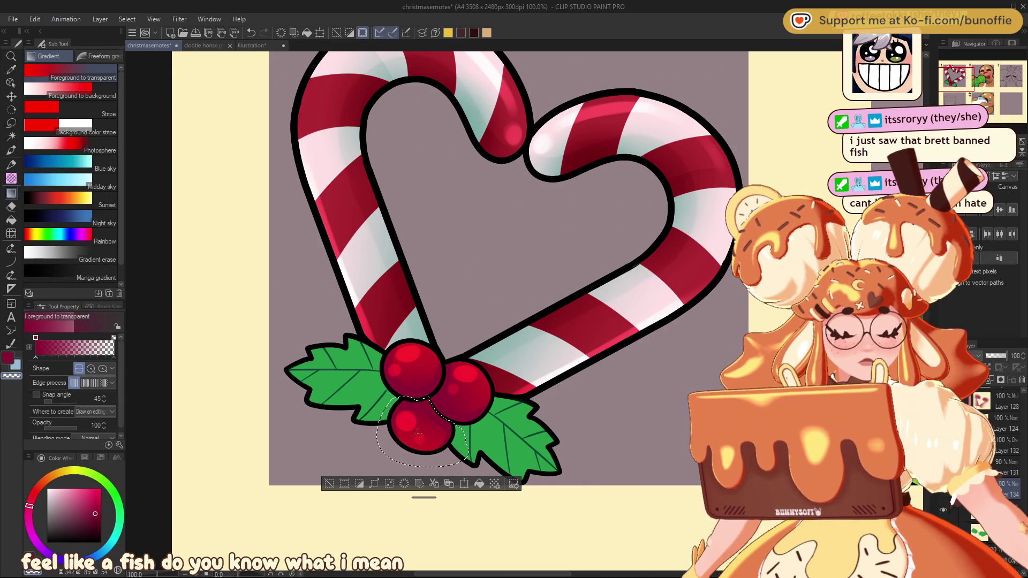
left_click(330, 483)
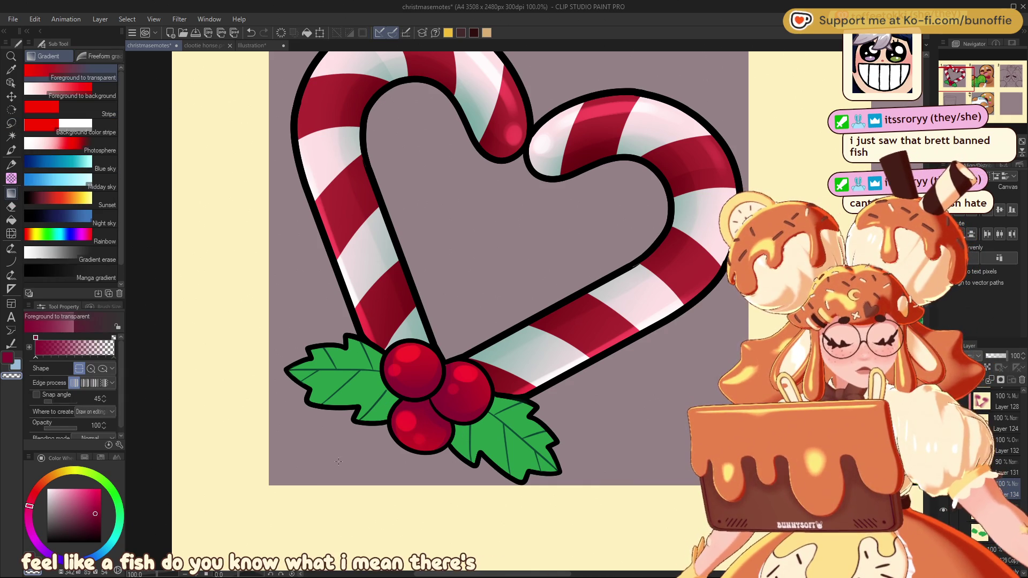
scroll(523, 309, "down", 10)
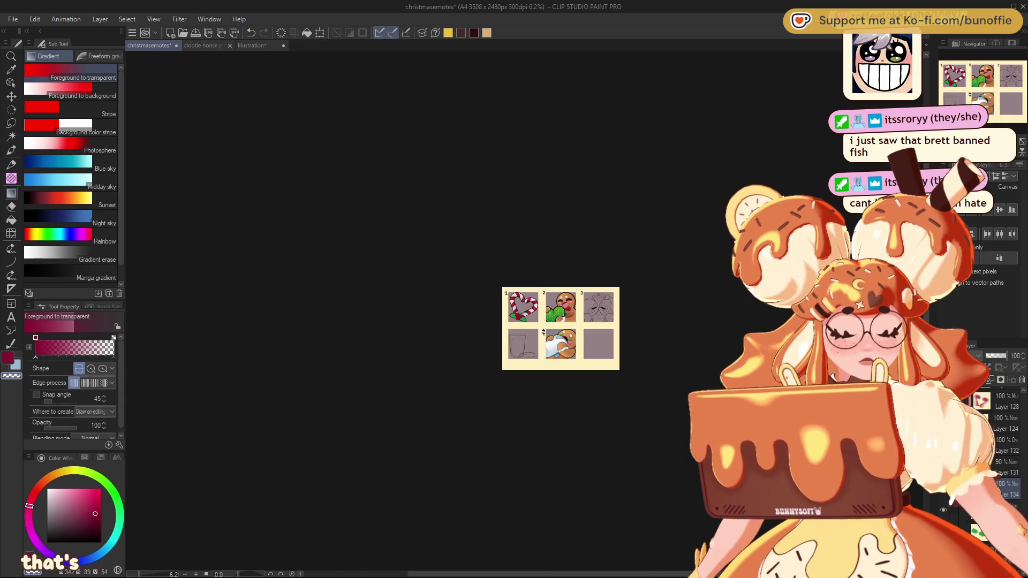
Zoom back in on the heart panel and pick bright berry red on the colour wheel
scroll(523, 308, "up", 10)
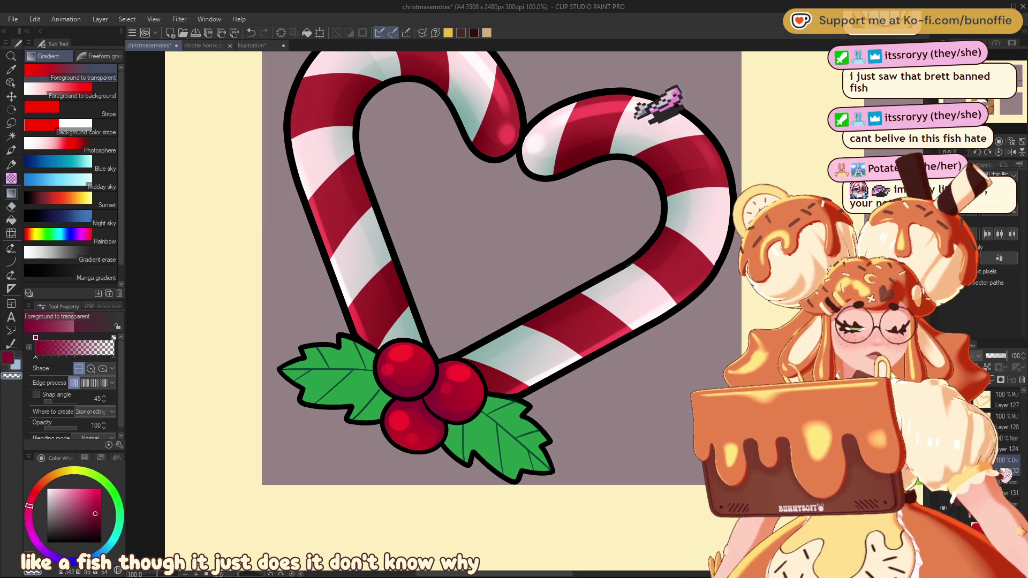
left_click(396, 349, "alt")
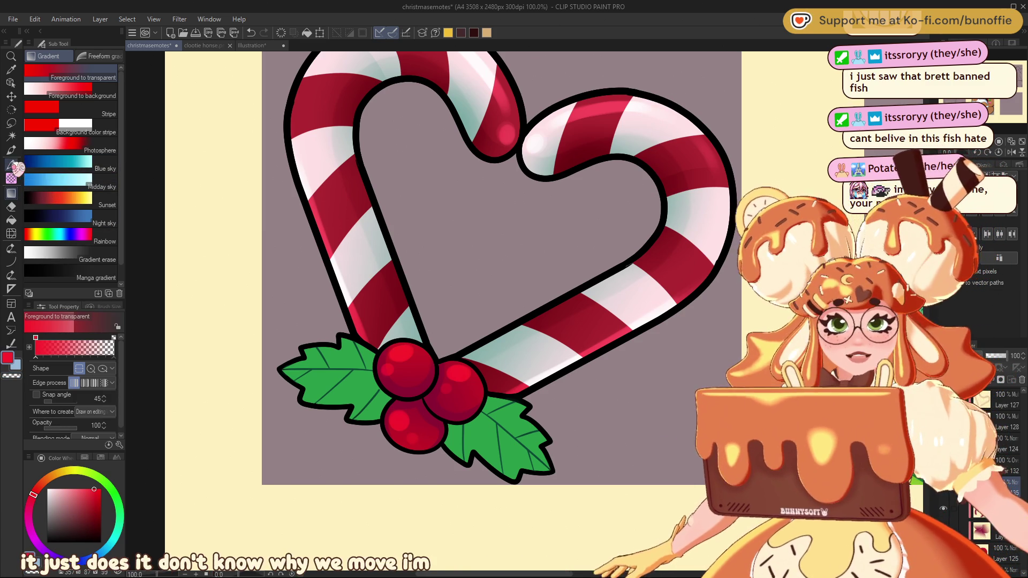
Select the やわ肌ブラシ soft brush at size 8 and switch to transparent colour
key("p")
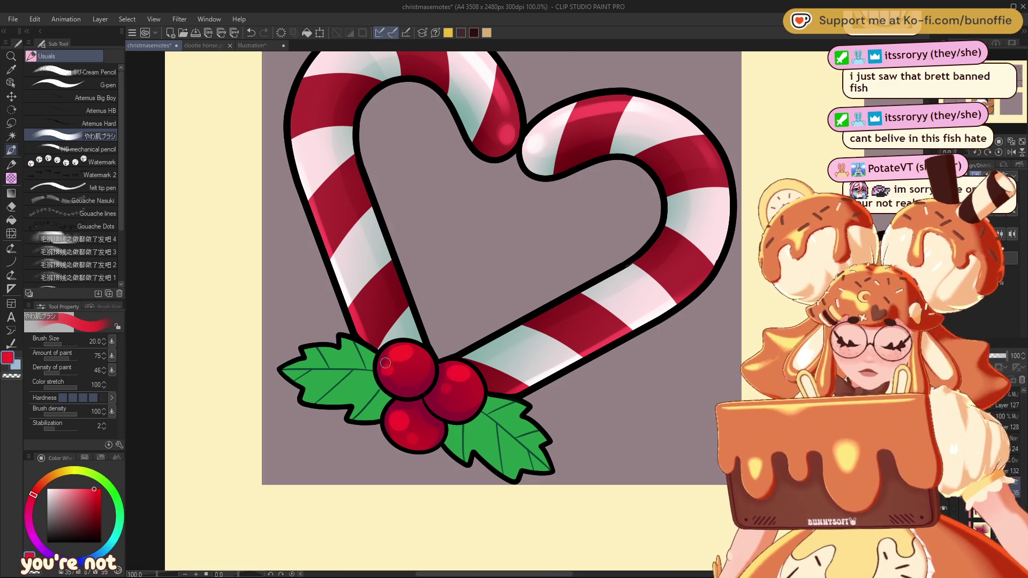
key("bracketleft")
key("bracketleft")
key("bracketleft")
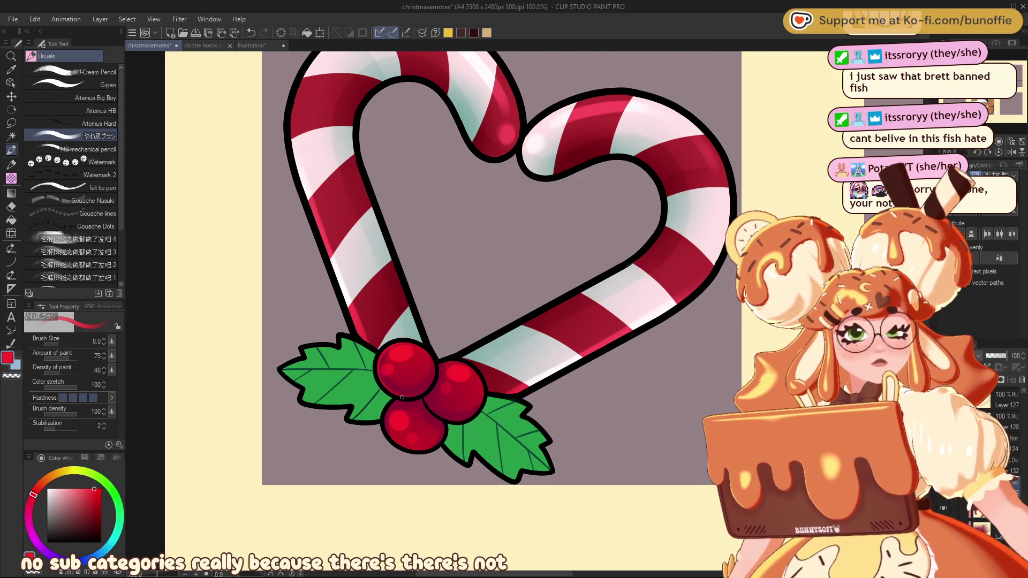
key("c")
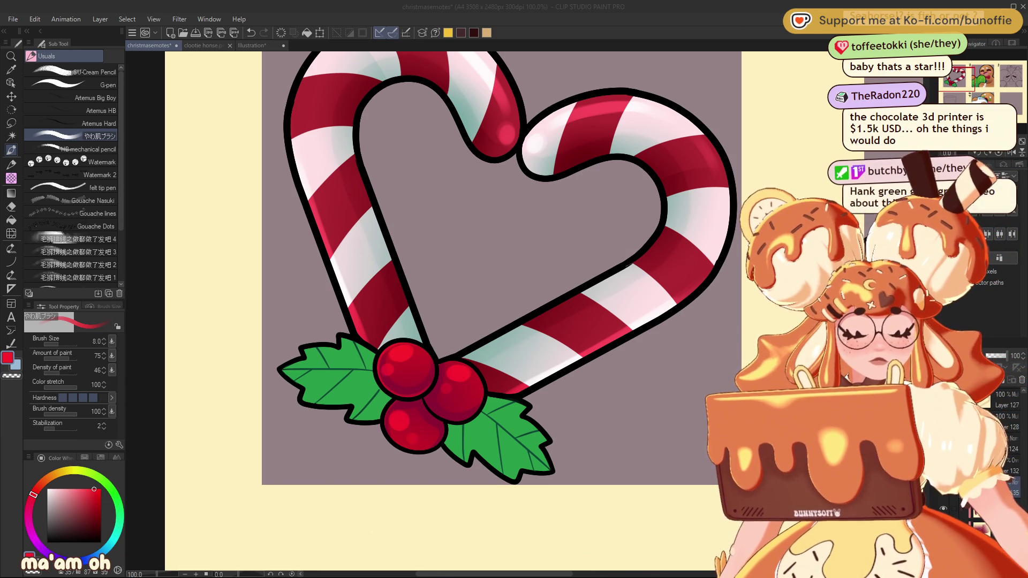
left_click(383, 429)
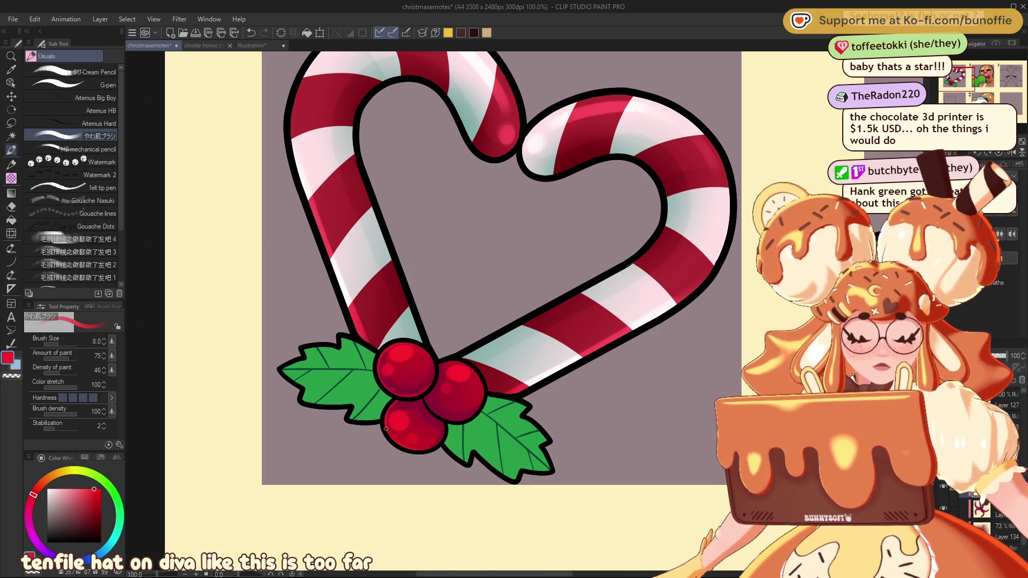
key("c")
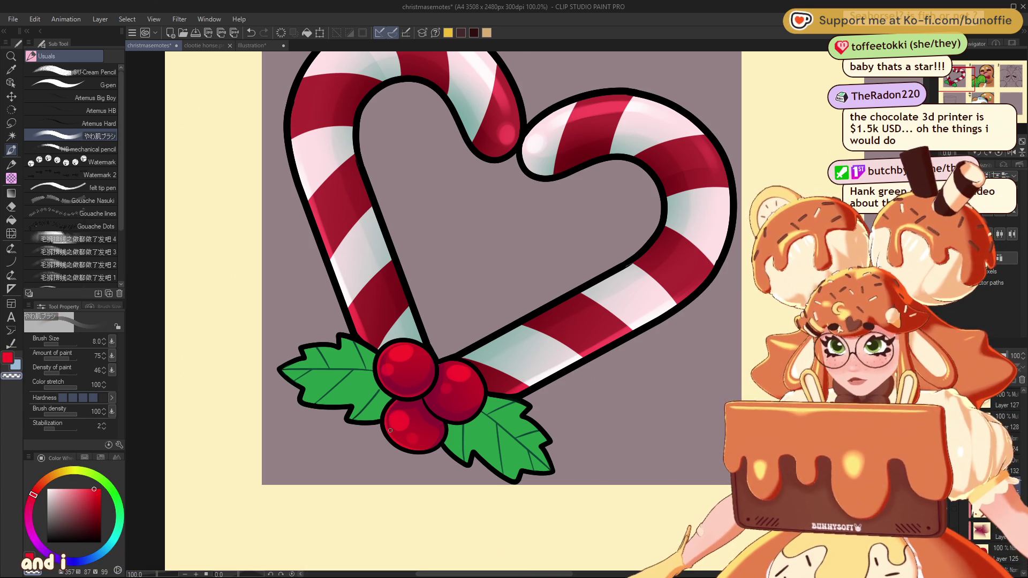
key("c")
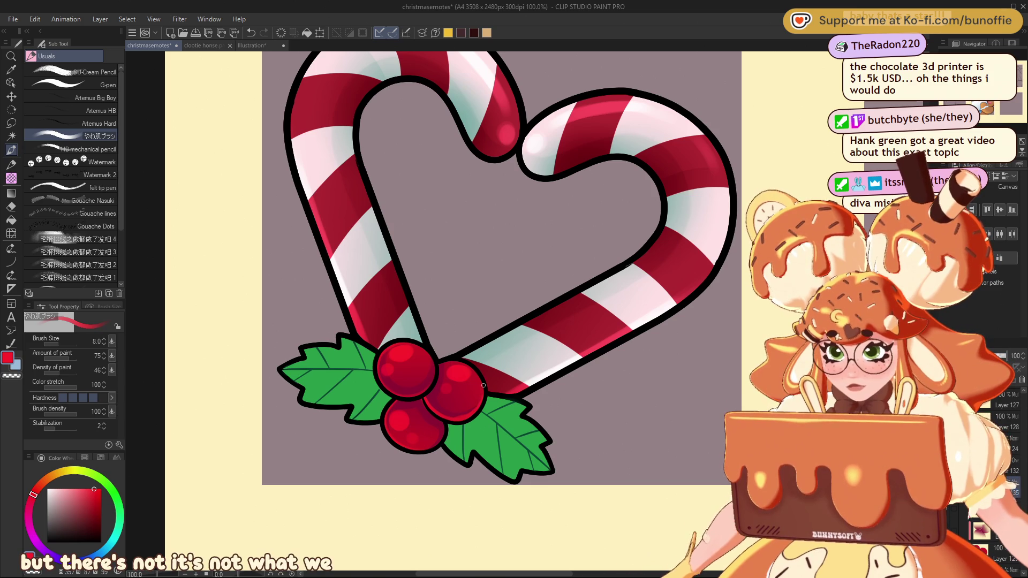
key("c")
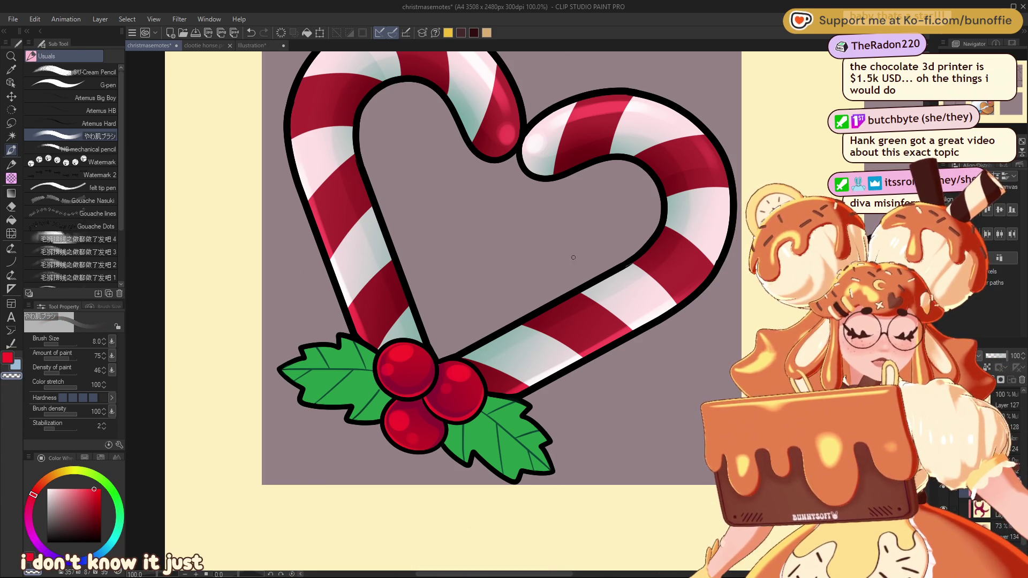
scroll(584, 242, "down", 6)
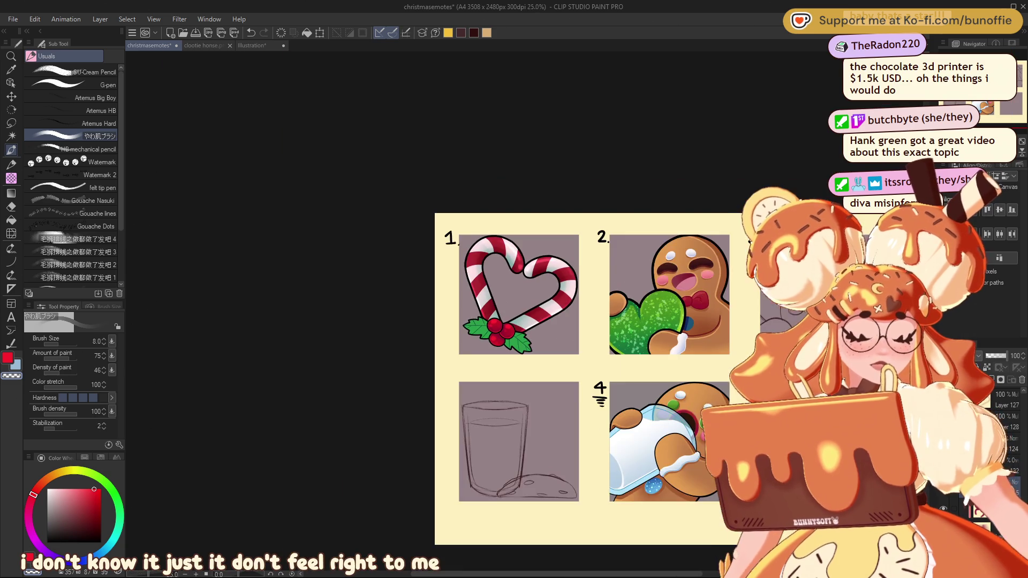
scroll(524, 311, "up", 5)
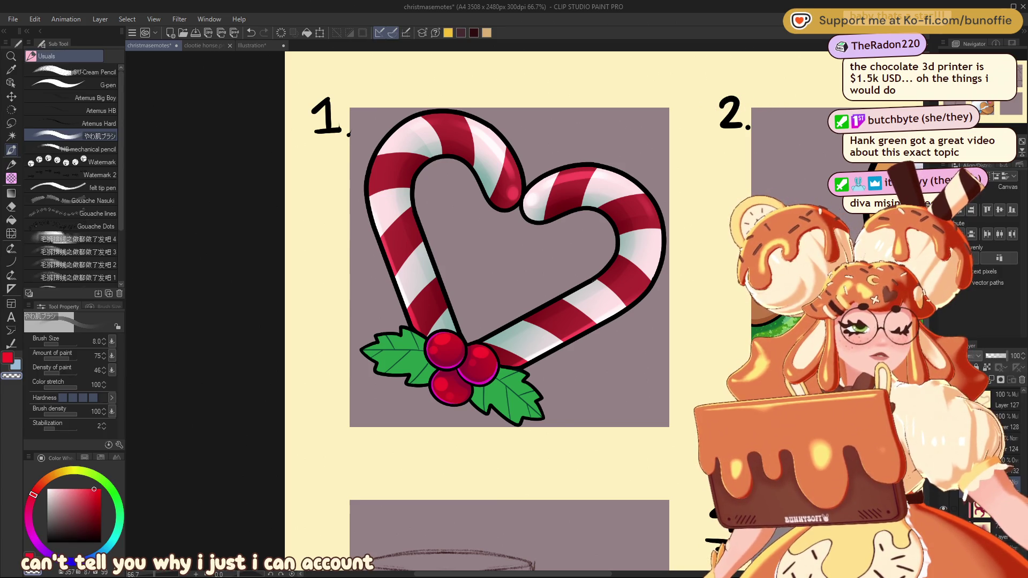
Pick a darker red, select the 73%-opacity layer, and choose the G-pen at size 25
key("ctrl+minus")
key("ctrl+minus")
key("ctrl+minus")
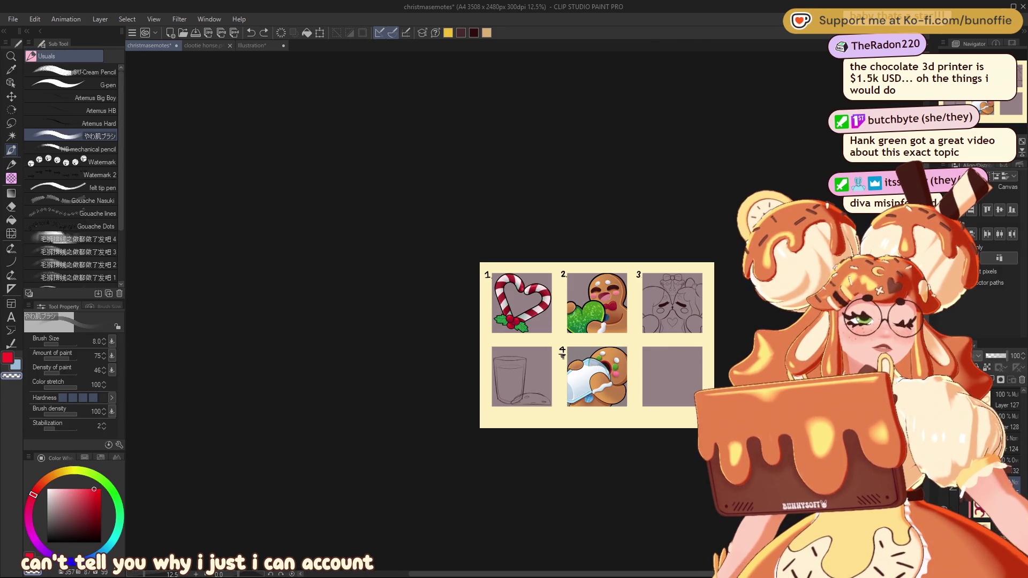
key("ctrl+plus")
key("ctrl+plus")
key("ctrl+plus")
scroll(514, 289, "left", 5)
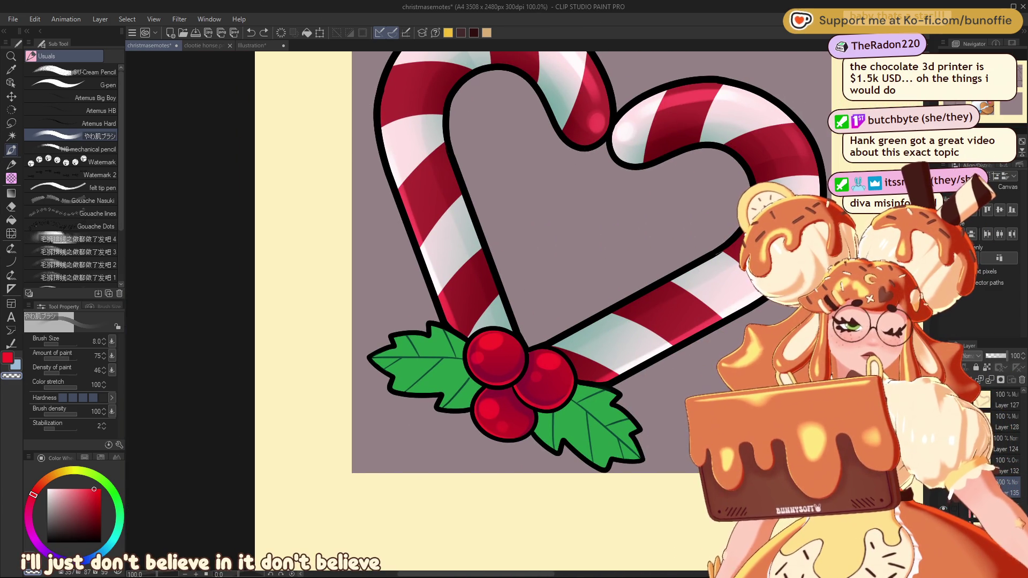
scroll(1001, 439, "down", 2)
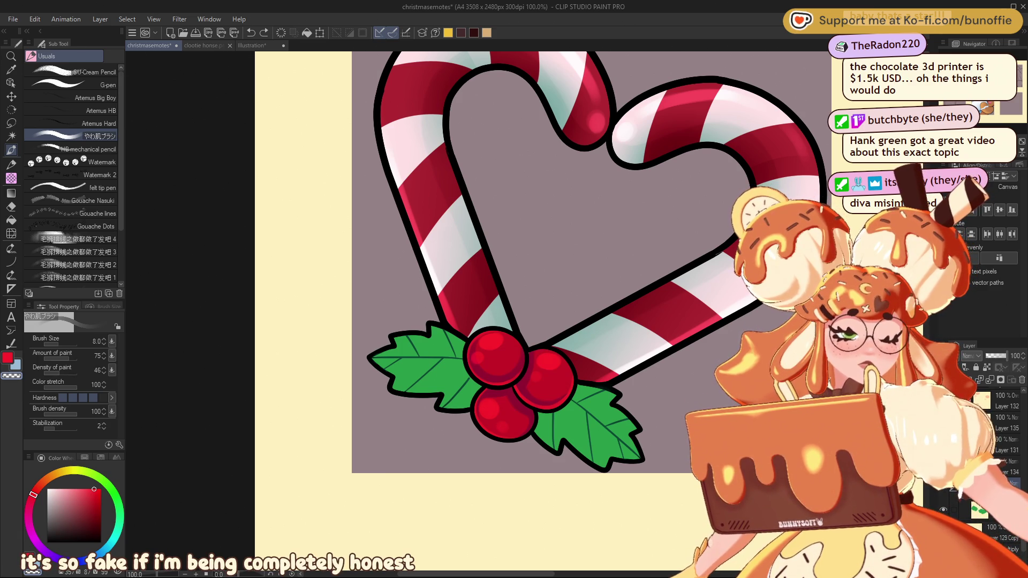
left_click(532, 332, "alt")
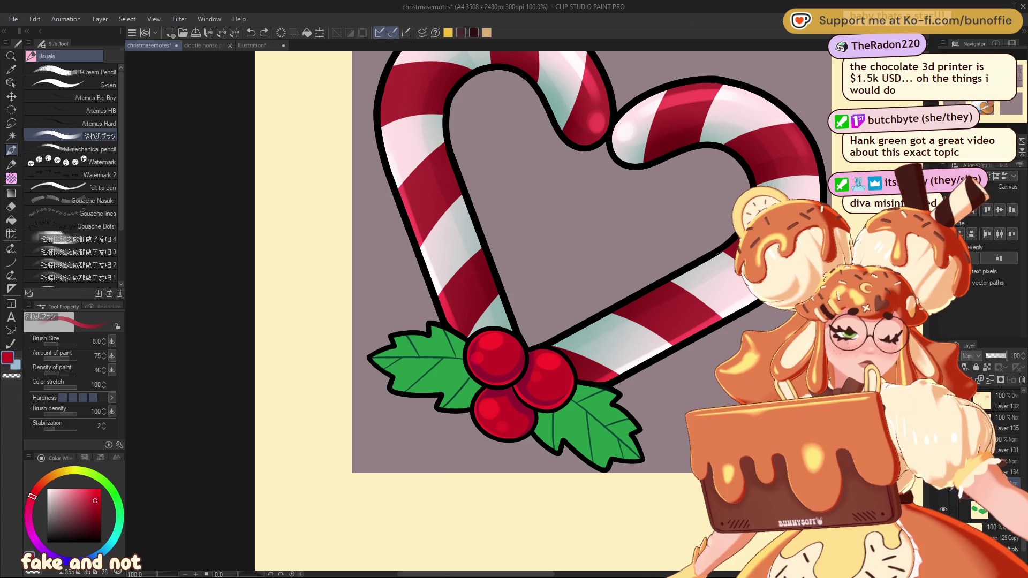
left_click(1009, 468)
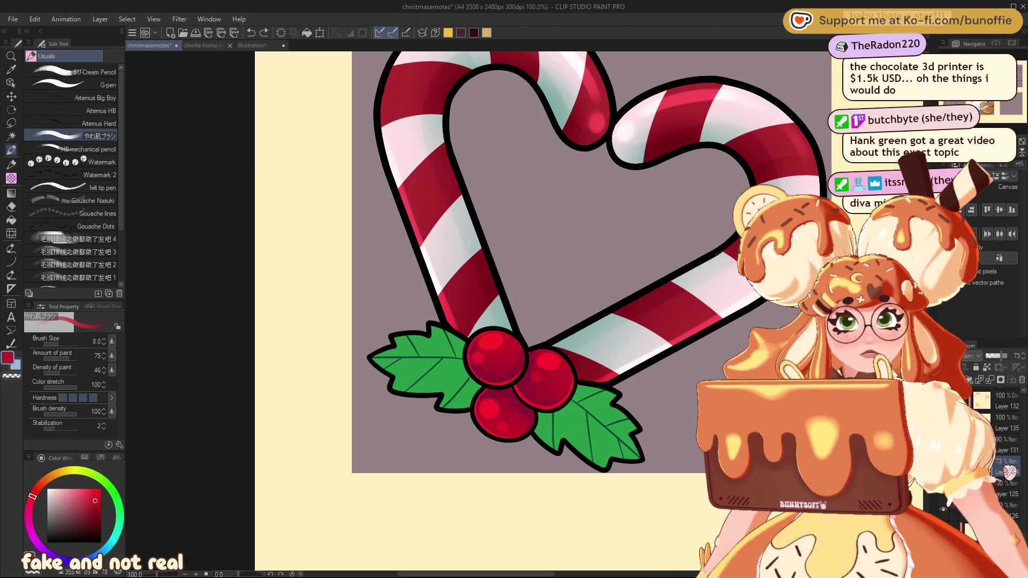
left_click(86, 84)
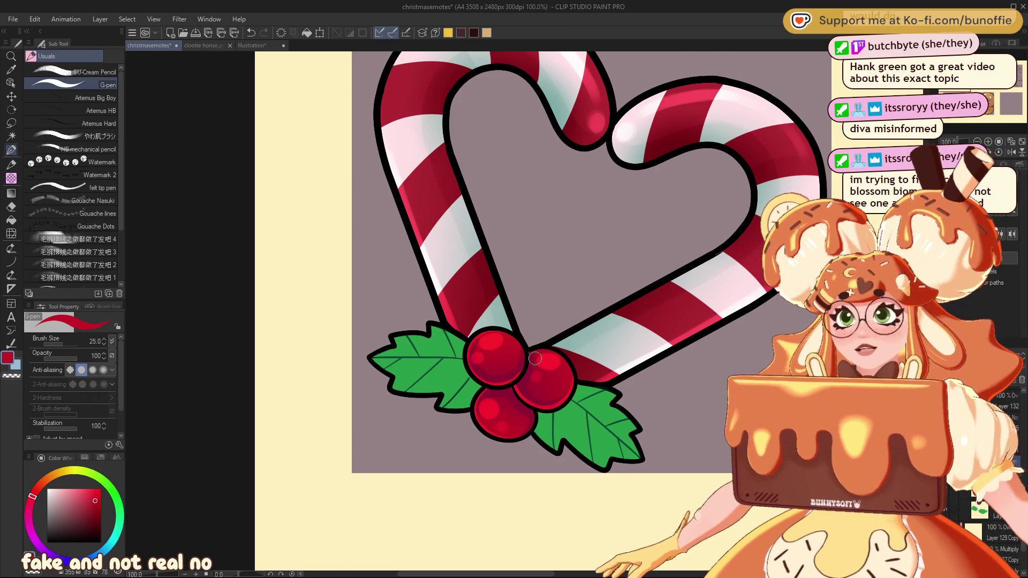
Darken the sampled holly green toward teal and gradient-shade the left leaf
mouse_move(535, 358)
left_mouse_down()
mouse_move(570, 391)
mouse_move(557, 385)
mouse_move(523, 302)
mouse_move(447, 355)
mouse_move(487, 345)
mouse_move(591, 370)
left_mouse_up()
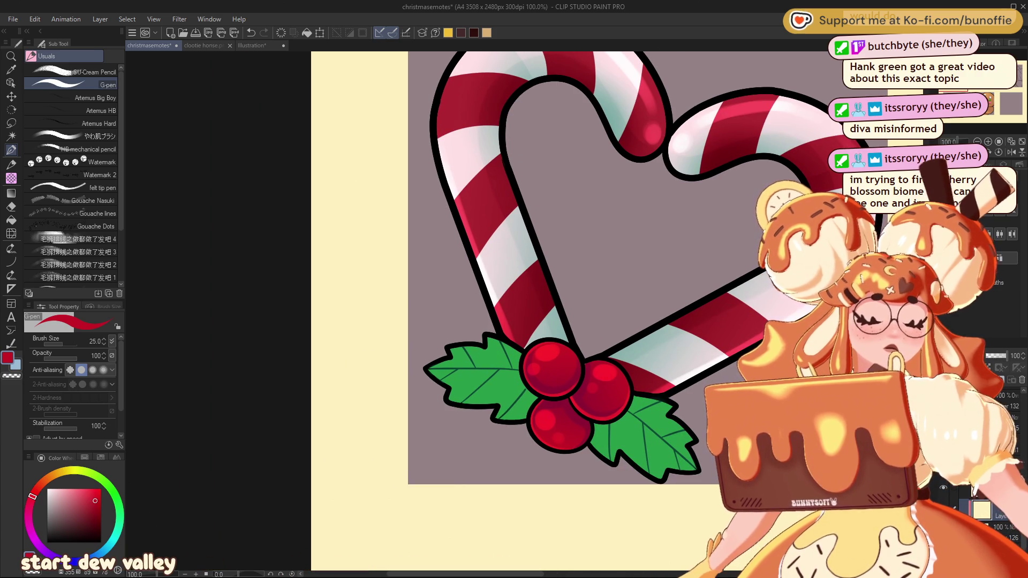
left_click(490, 349, "alt")
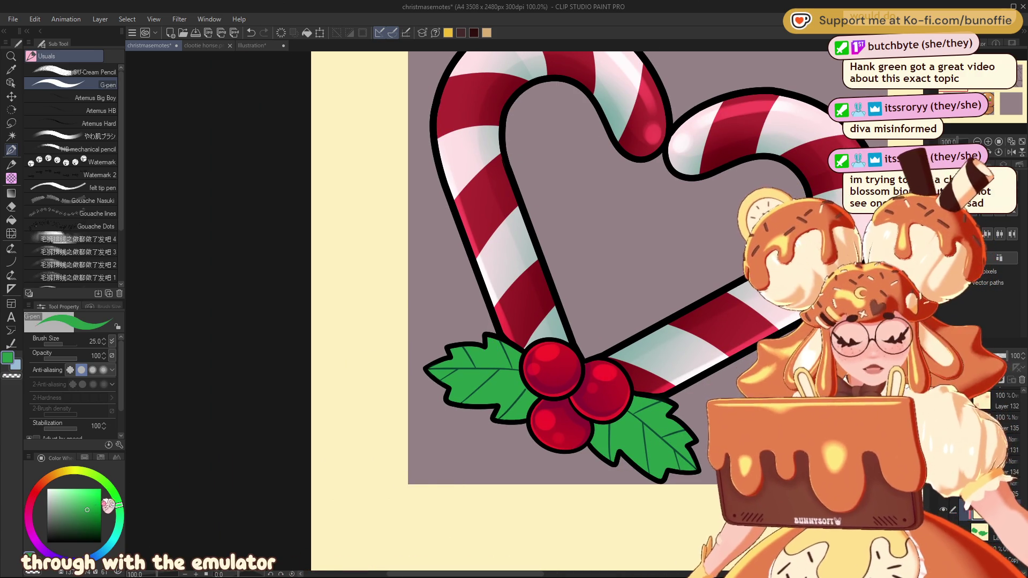
left_click(88, 516)
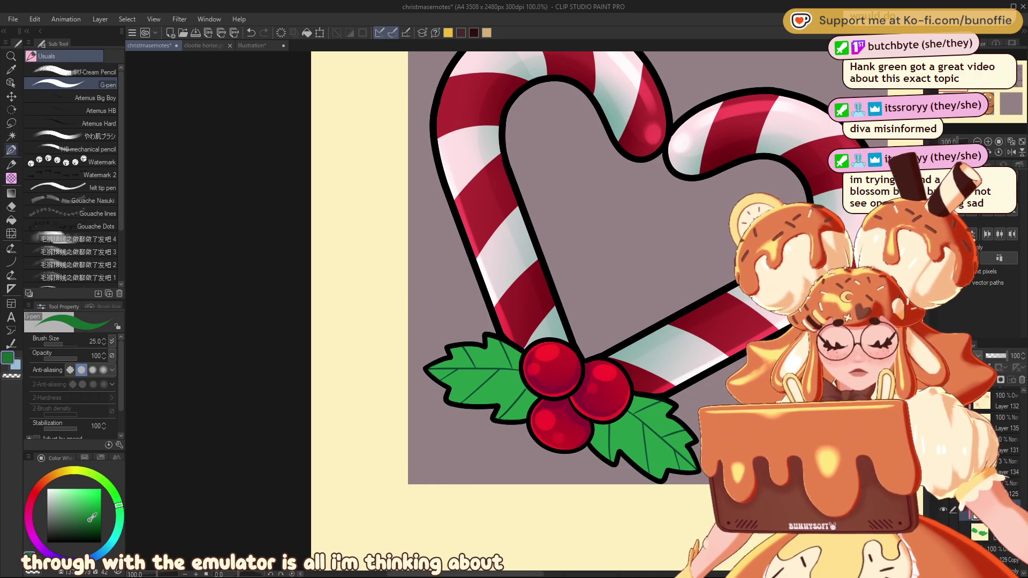
left_click(119, 525)
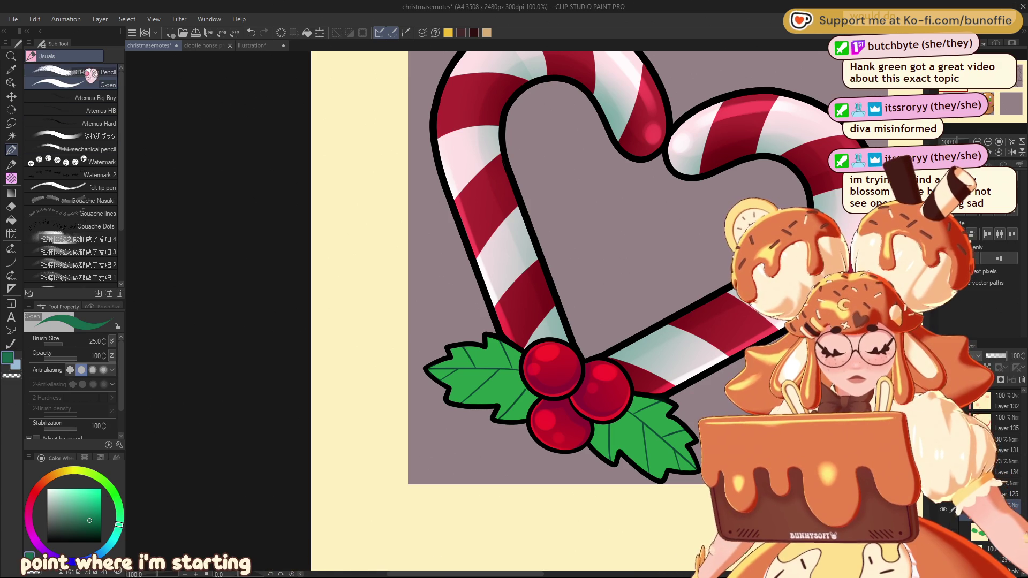
key("m")
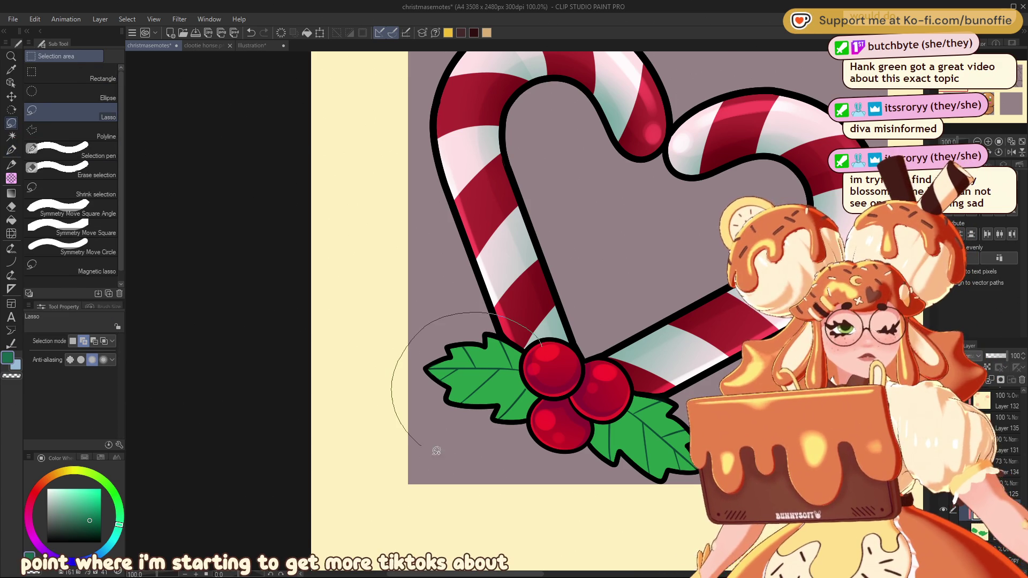
left_click_drag(409, 429, 562, 378)
left_click(12, 192)
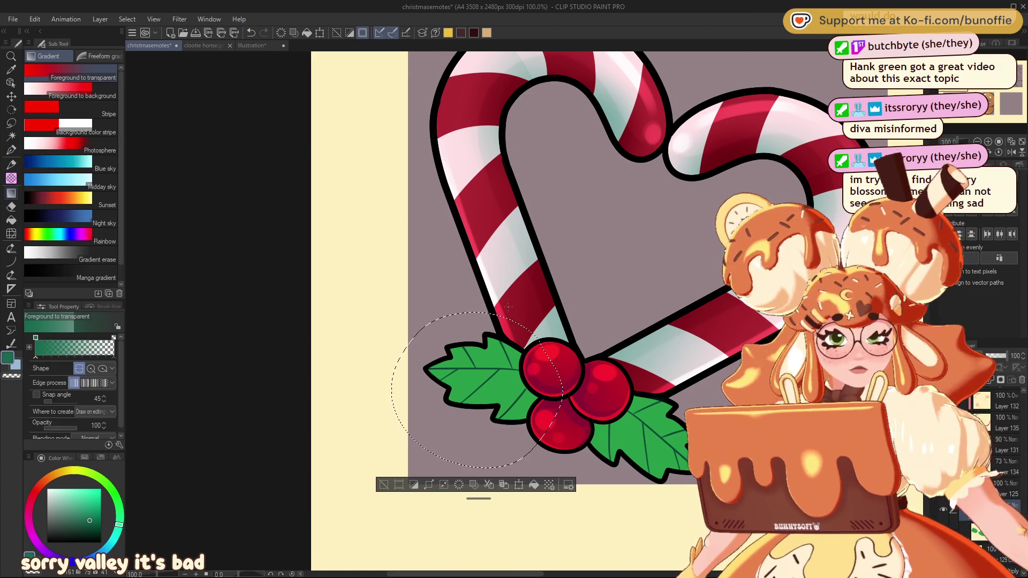
left_click_drag(538, 407, 430, 367)
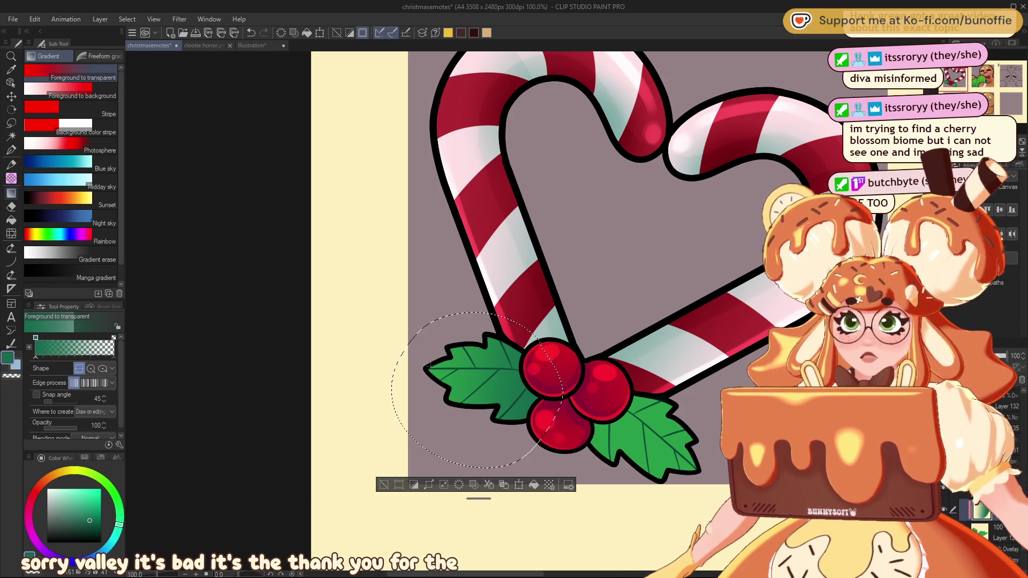
Lasso the right leaf and lower berries, apply the green gradient, then clear the selection
left_click(384, 485)
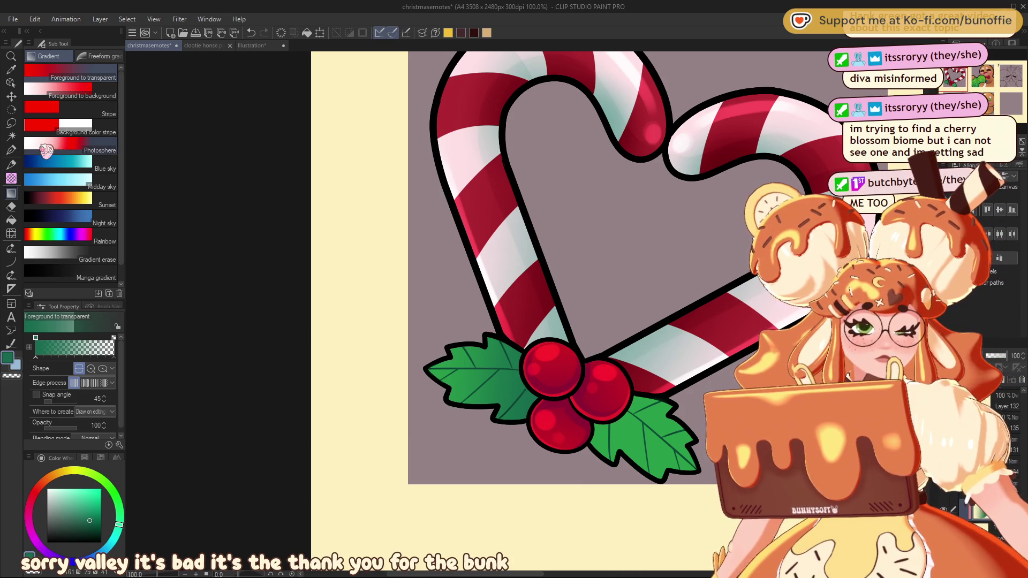
left_click(12, 123)
mouse_move(638, 381)
left_mouse_down()
mouse_move(684, 500)
mouse_move(709, 501)
left_mouse_up()
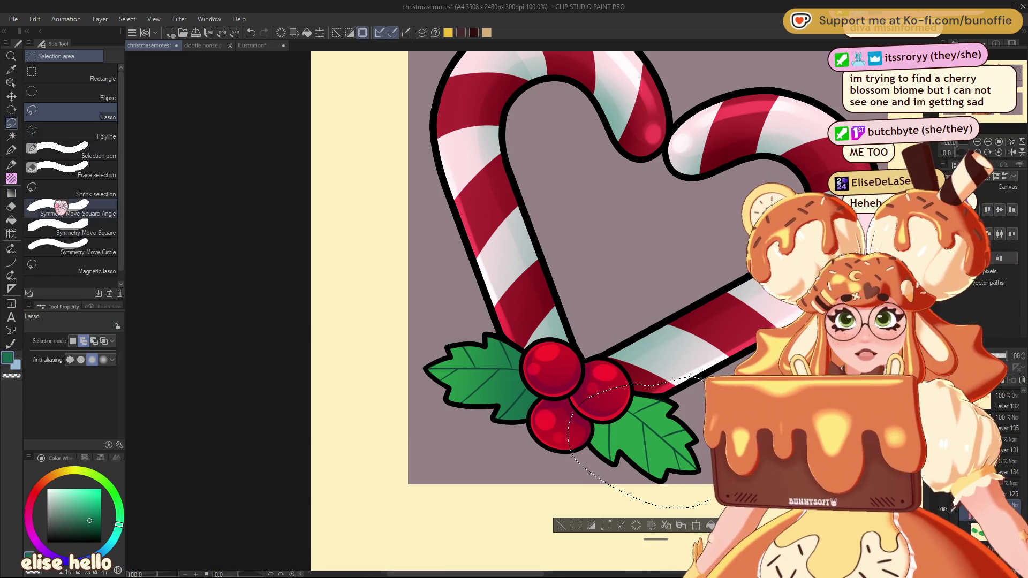
left_click(15, 192)
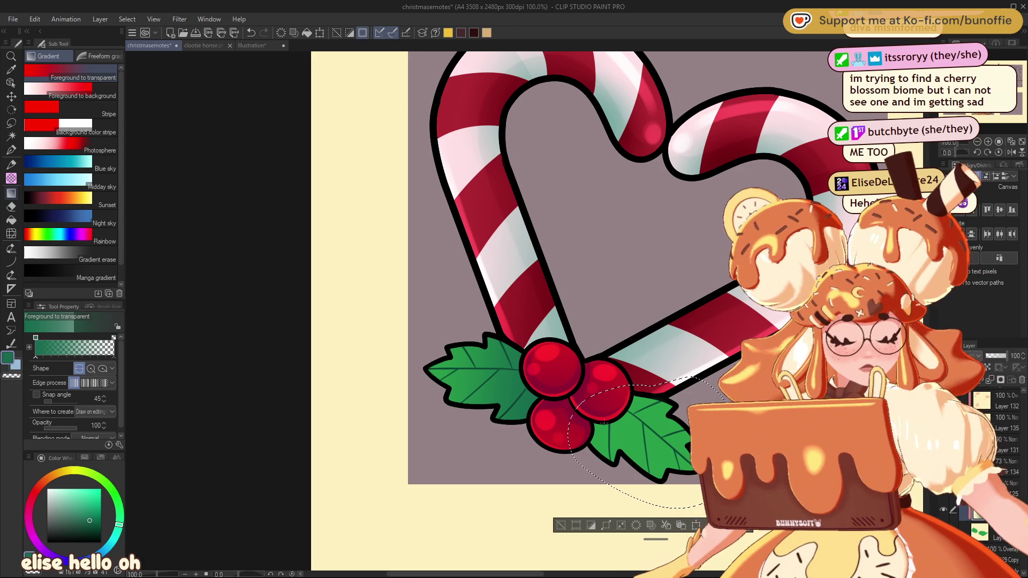
left_click(575, 525)
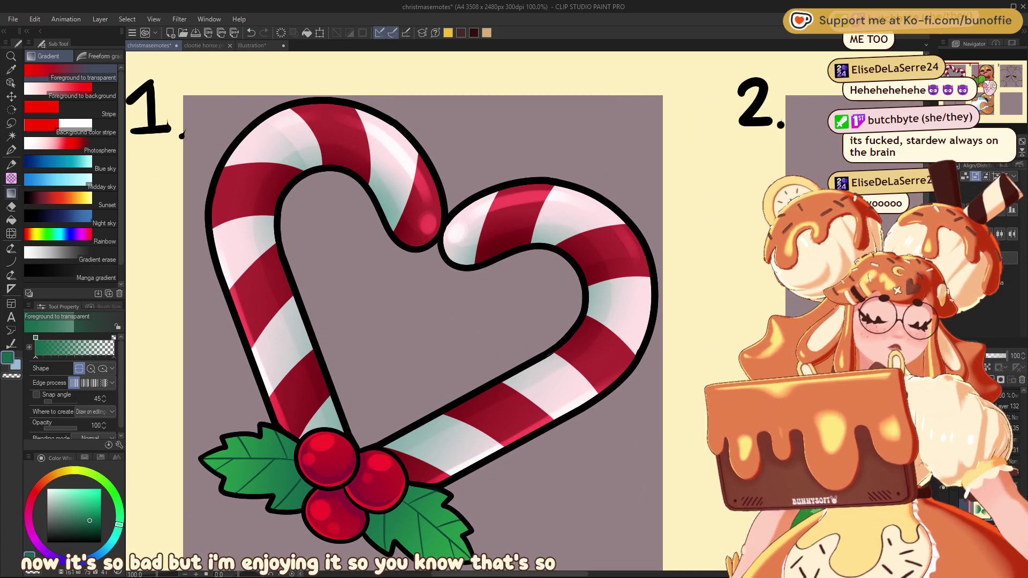
Sample the left leaf's green, shift it to light lime green, and select the やわ肌ブラシ brush
key("ctrl+minus")
key("ctrl+minus")
key("ctrl+minus")
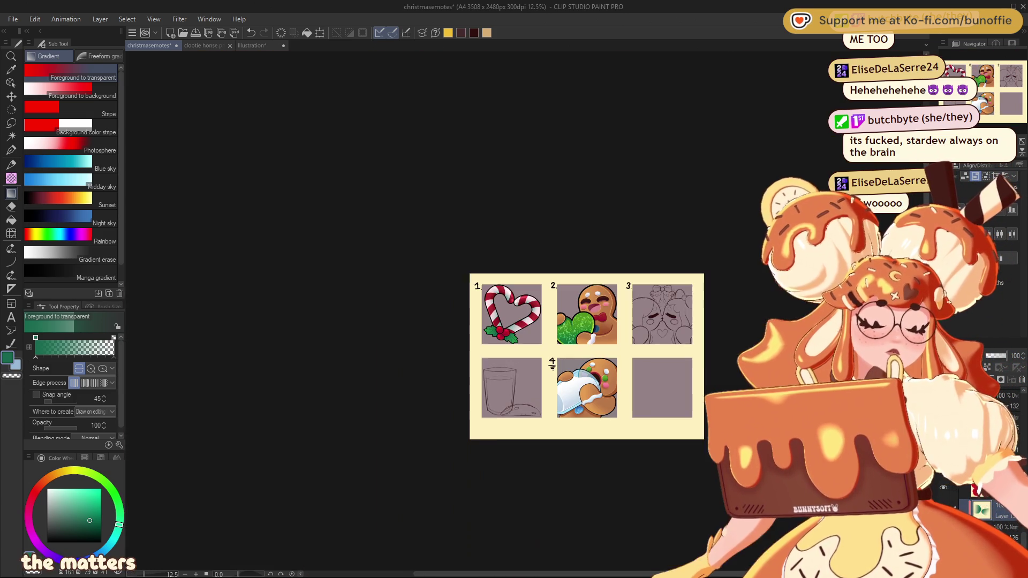
key("ctrl+minus")
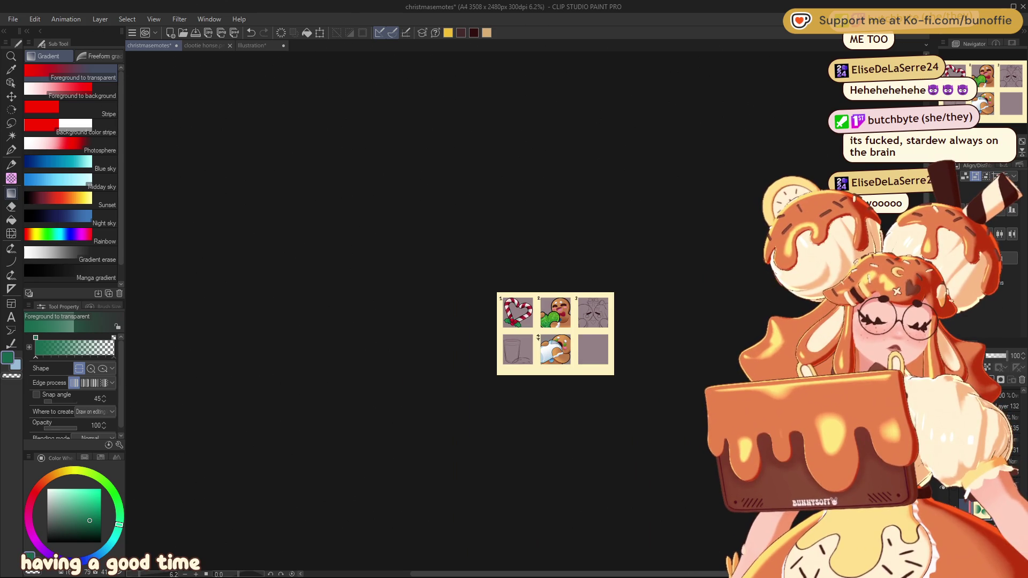
key("ctrl+minus")
key("ctrl+alt+0")
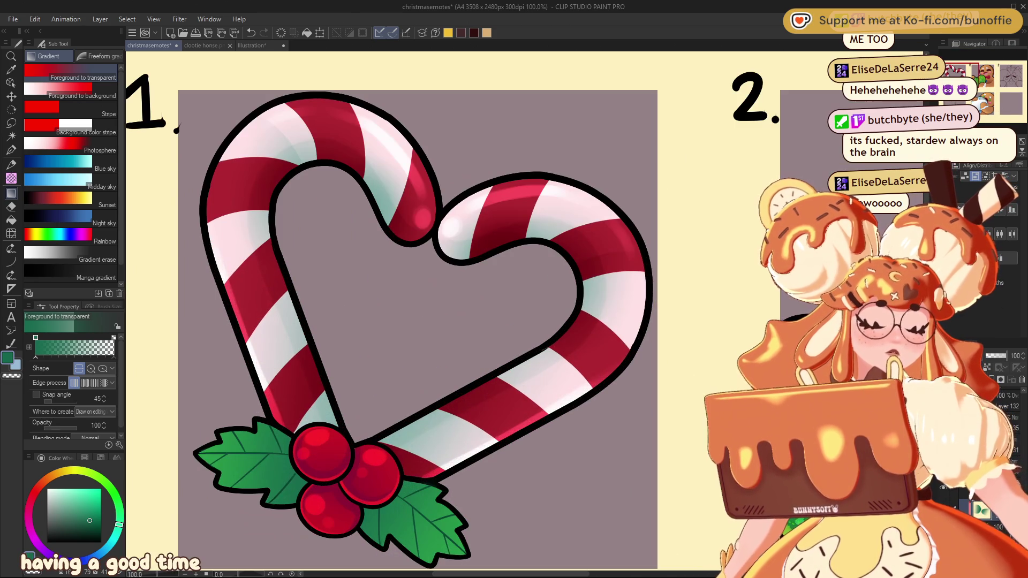
mouse_move(374, 321)
left_mouse_down()
mouse_move(397, 332)
mouse_move(623, 231)
left_mouse_up()
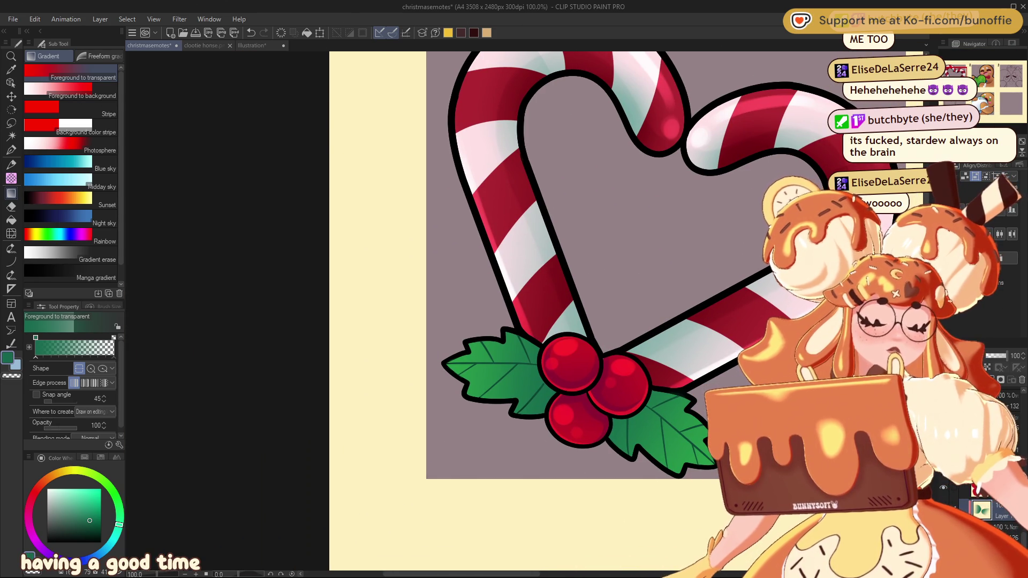
left_click(458, 366, "alt")
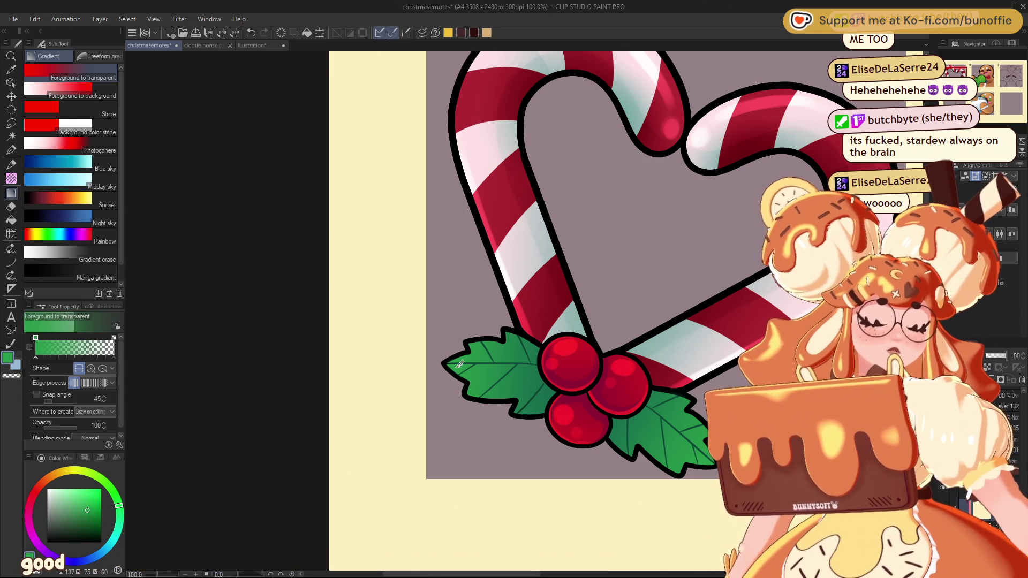
left_click_drag(113, 506, 98, 477)
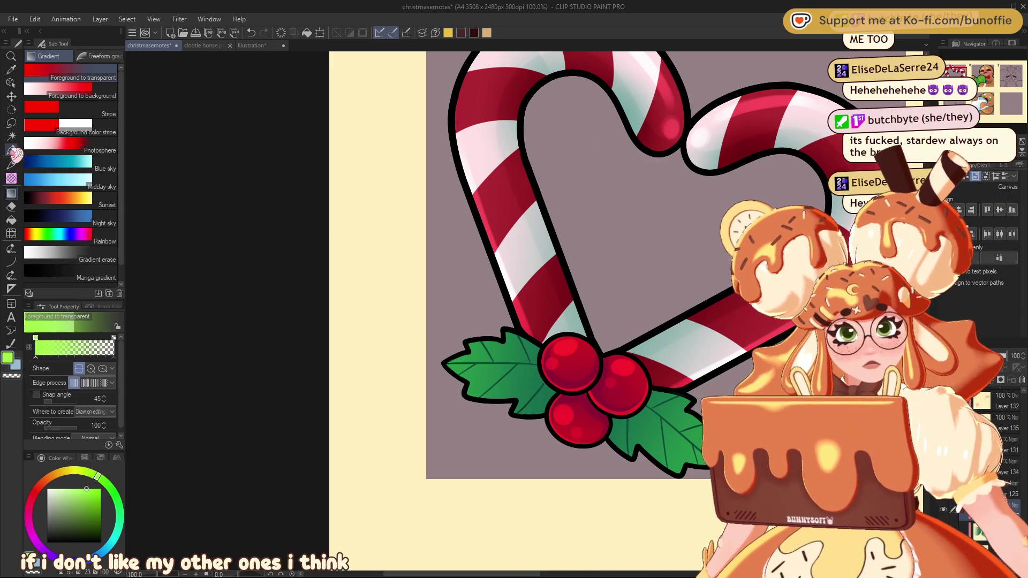
key("p")
left_click(96, 136)
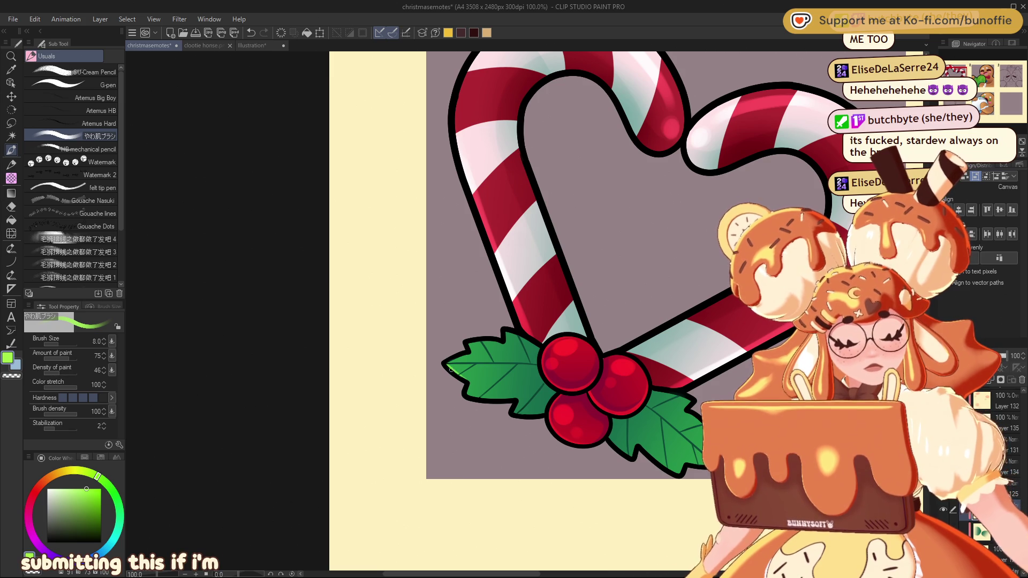
Paint light yellow-green highlights on the left leaf's tip and bottom edge, then reset the view
left_click_drag(447, 367, 463, 378)
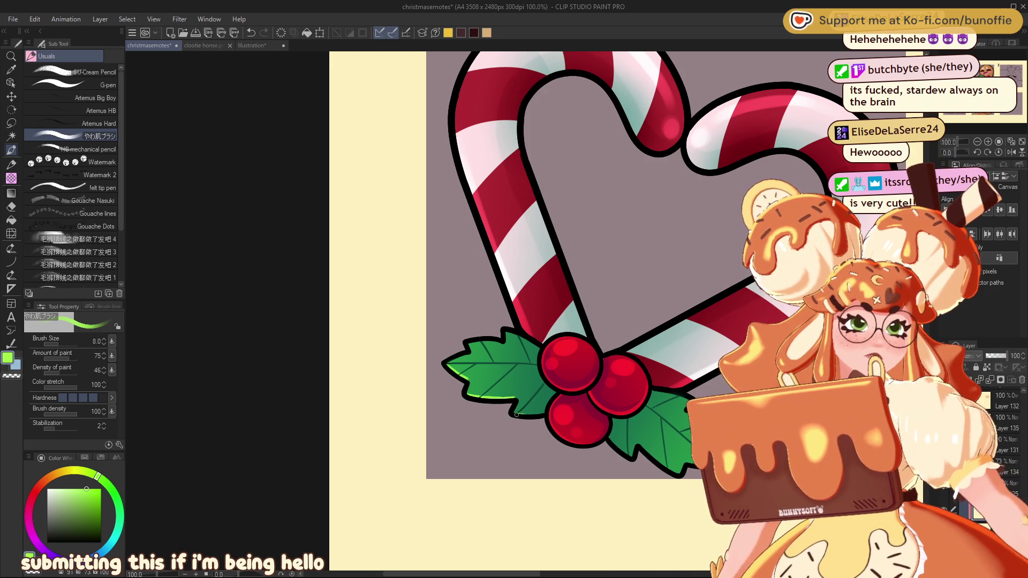
left_click_drag(520, 415, 542, 414)
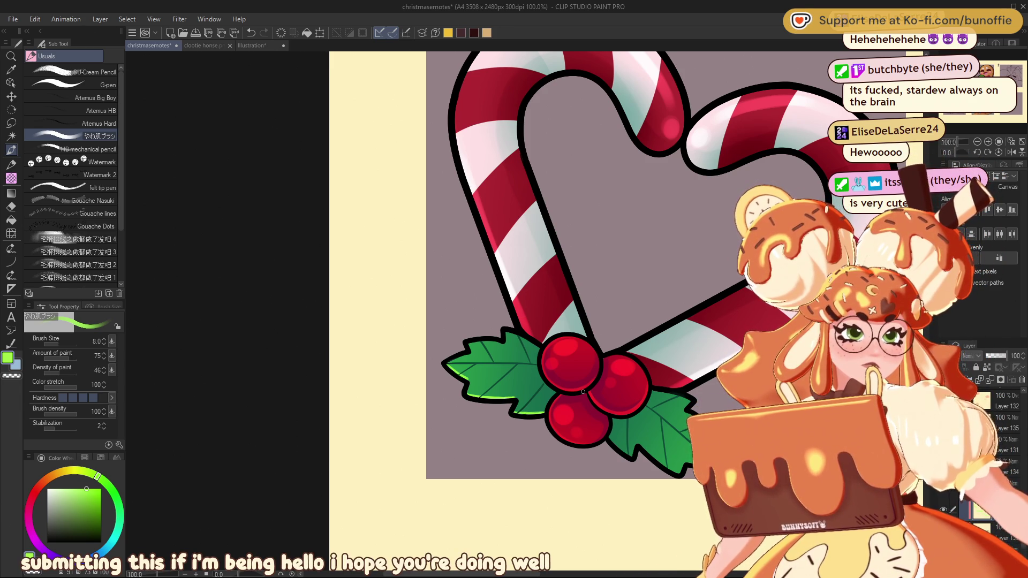
mouse_move(583, 392)
left_mouse_down()
mouse_move(530, 407)
mouse_move(473, 338)
mouse_move(432, 258)
mouse_move(423, 292)
left_mouse_up()
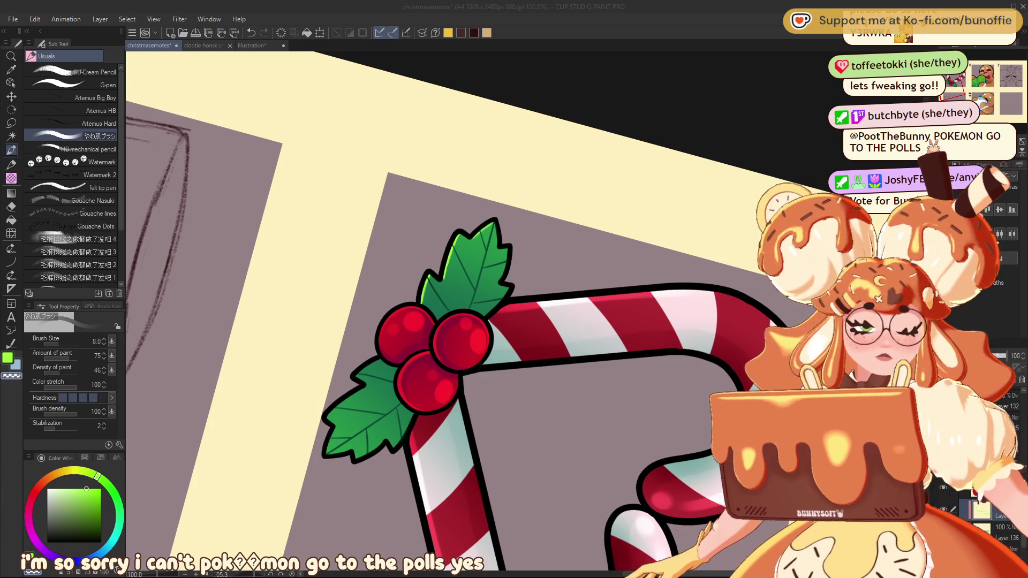
key("ctrl+0")
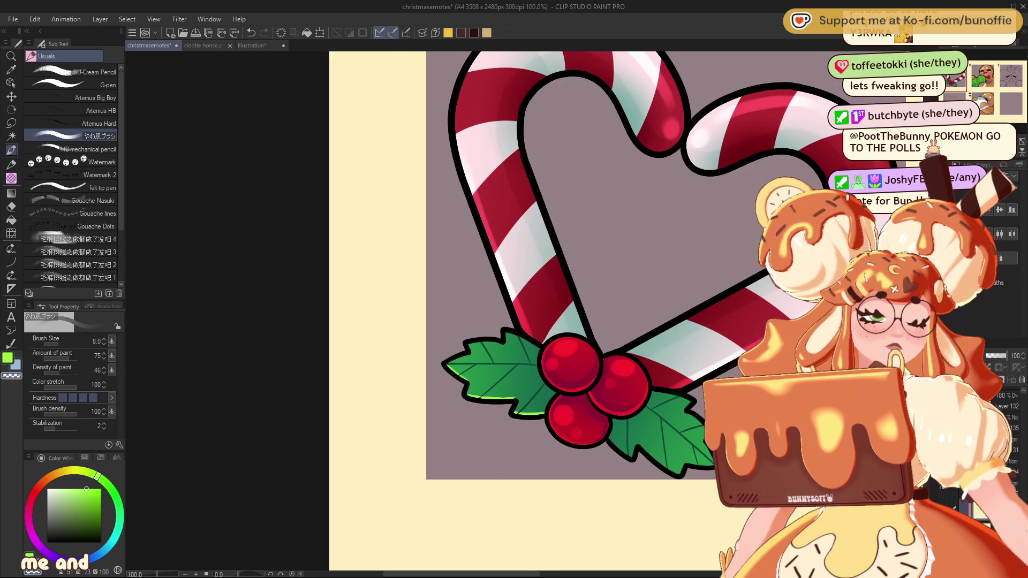
Brush light-green rim light along the lower-right leaf edges, shrinking the brush to size 5
scroll(514, 278, "up", 3)
scroll(374, 268, "down", 1)
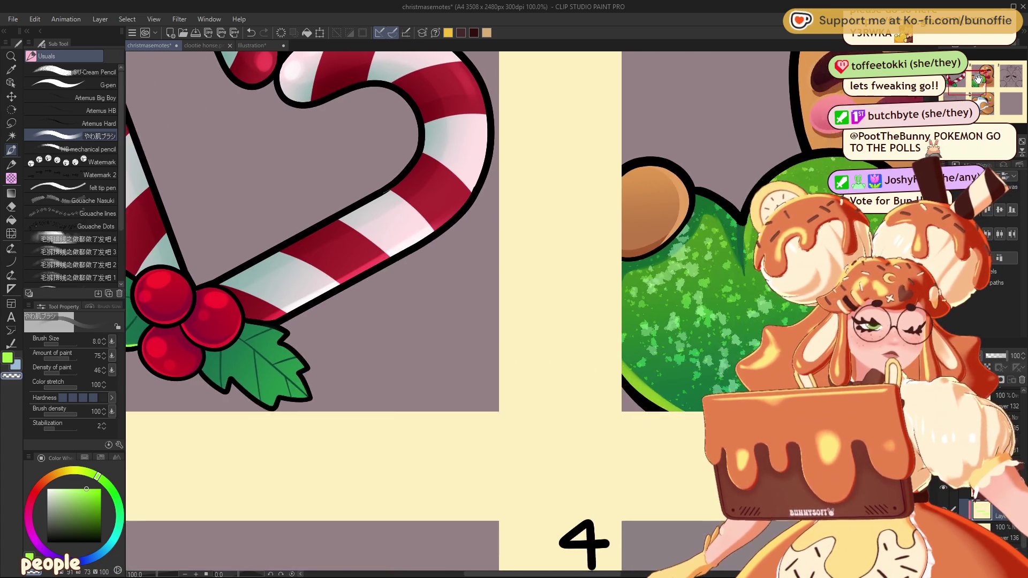
scroll(375, 267, "up", 1)
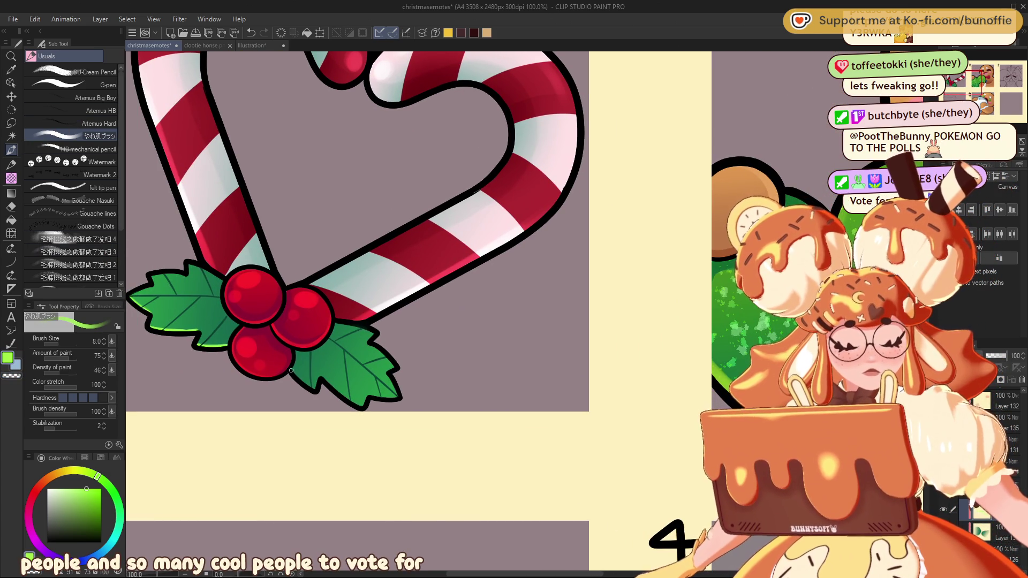
left_click_drag(306, 384, 324, 381)
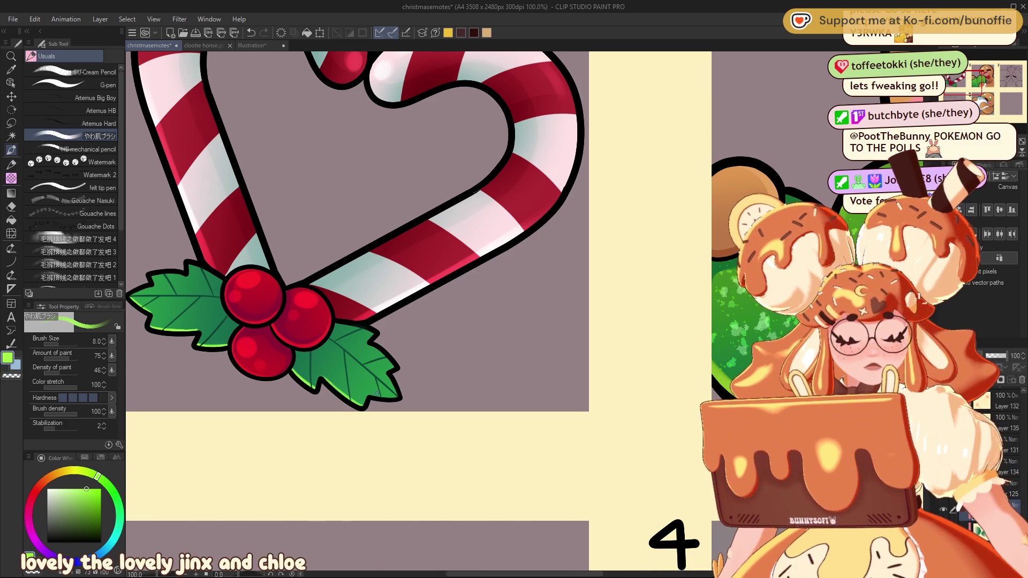
left_click_drag(372, 397, 398, 398)
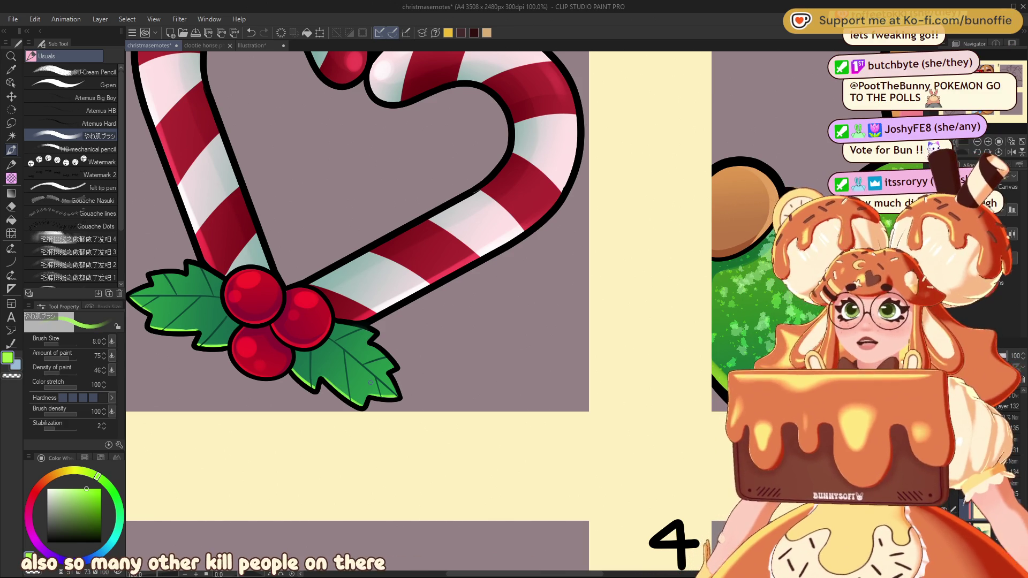
key("bracketleft")
key("bracketleft")
key("bracketleft")
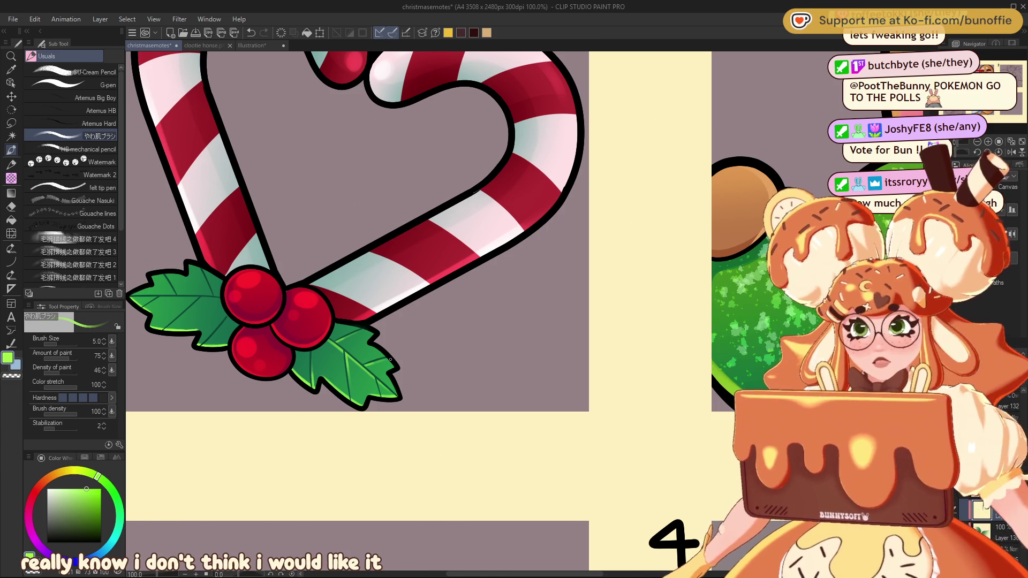
mouse_move(375, 321)
left_mouse_down()
mouse_move(503, 398)
mouse_move(755, 260)
mouse_move(597, 340)
left_mouse_up()
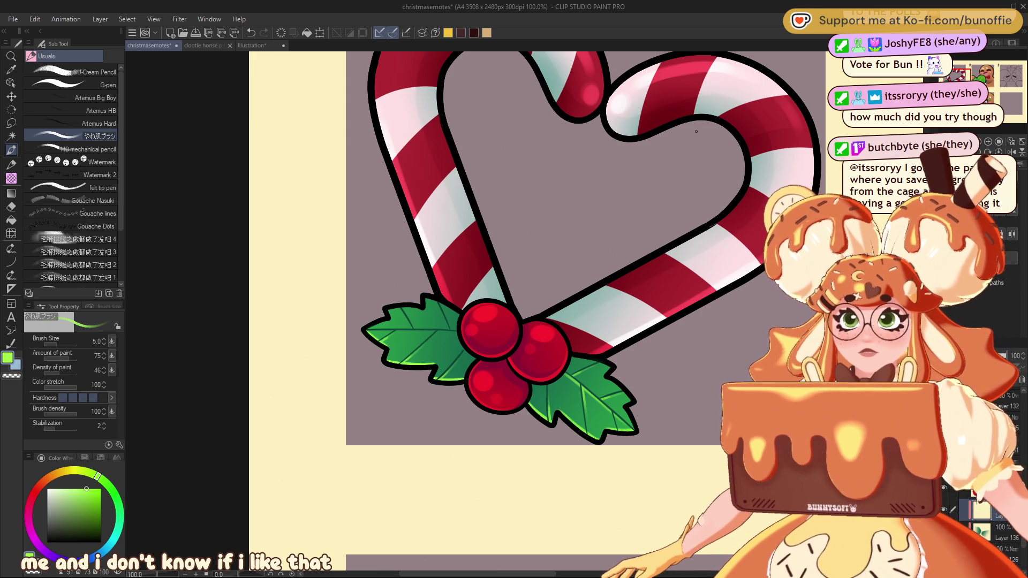
mouse_move(589, 160)
left_mouse_down()
mouse_move(669, 257)
mouse_move(696, 348)
left_mouse_up()
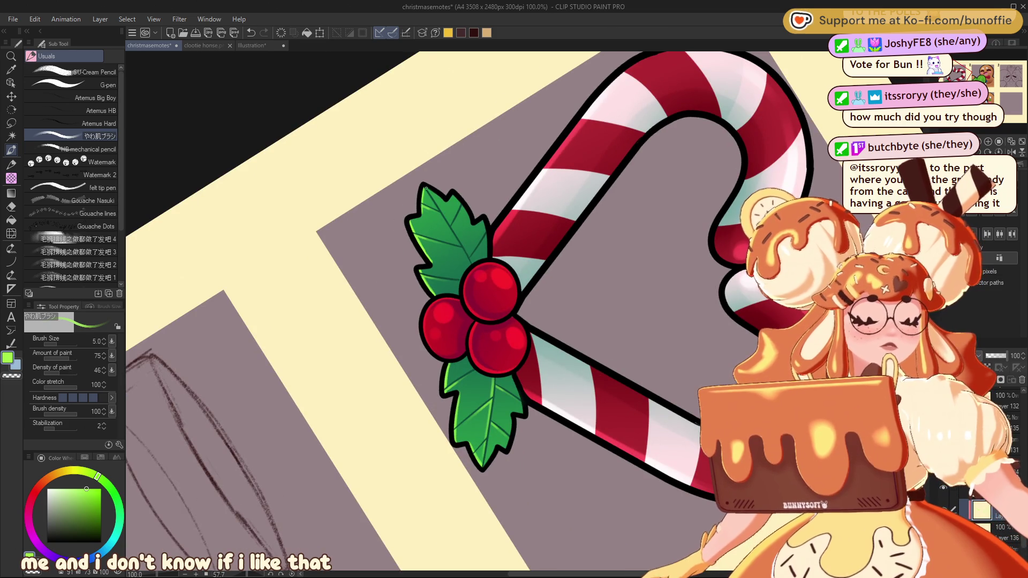